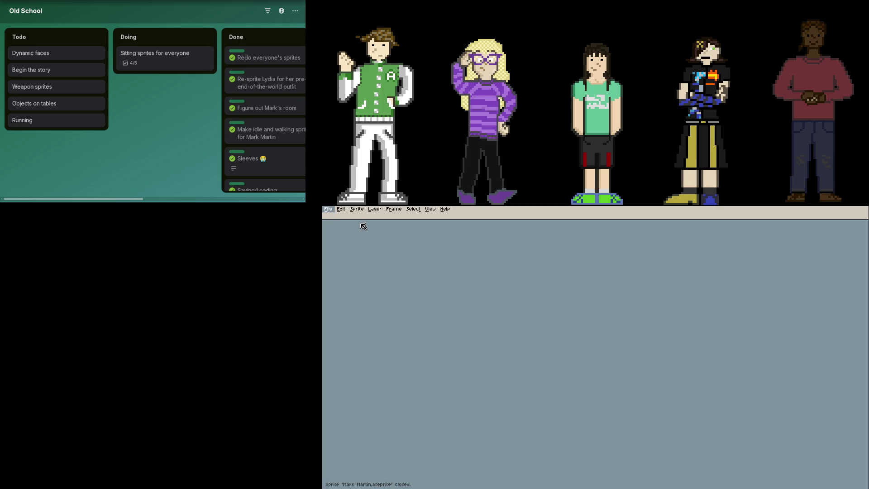
Open the sprite preview window with F7 and toggle Layer 3's visibility to check its contents
key("Escape")
scroll(607, 344, "up", 2)
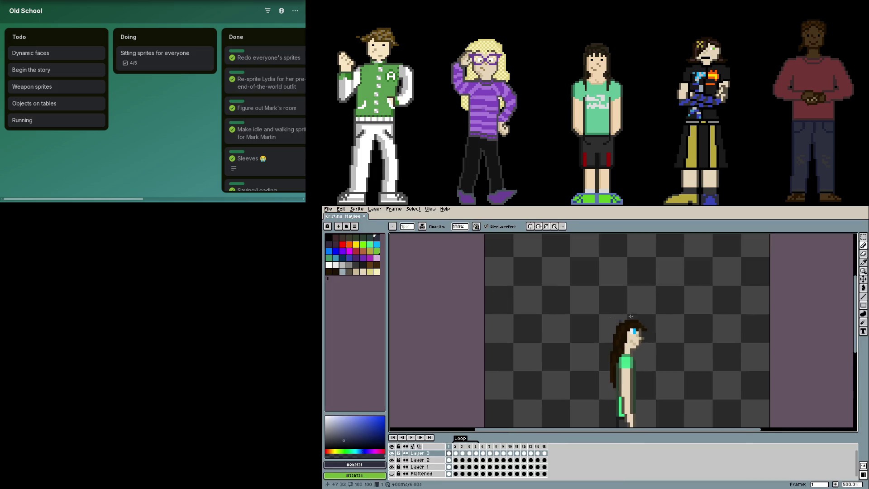
key("F7")
scroll(605, 348, "down", 1)
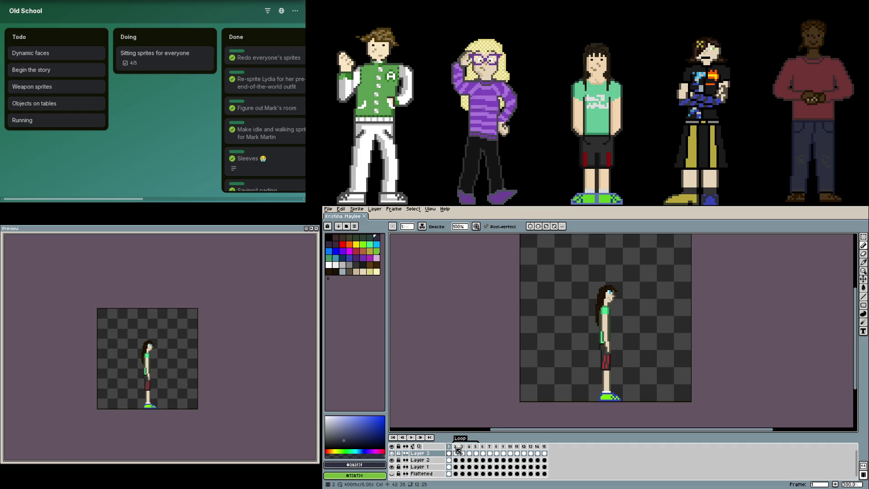
left_click(391, 454)
left_click(391, 453)
Rename Layer 3 to 'Arms' and Layer 2 to 'Hair', and begin renaming Layer 1
left_click(432, 455)
double_click(418, 455)
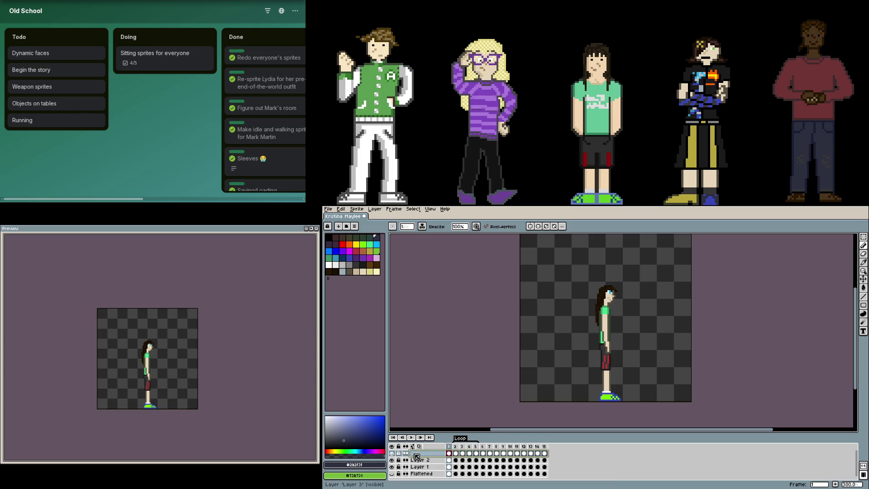
type("Arms")
key("Return")
left_click(424, 461)
double_click(424, 461)
type("Hair")
key("Return")
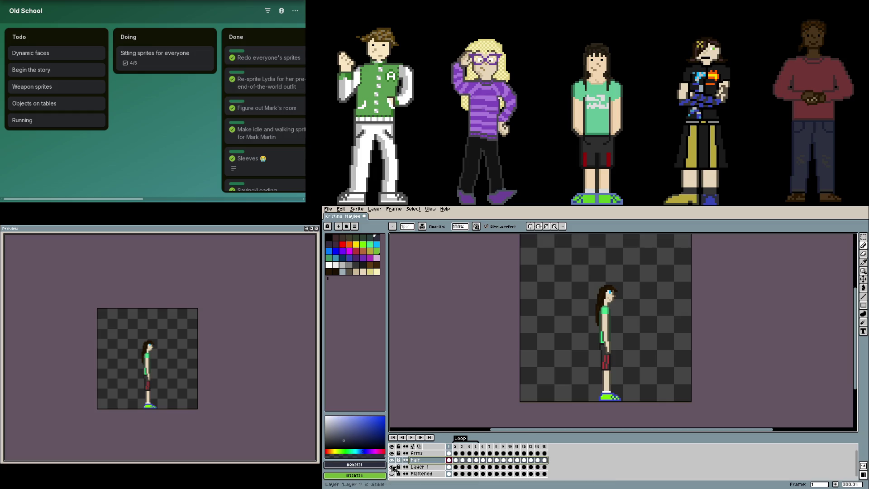
left_click(424, 468)
double_click(425, 468)
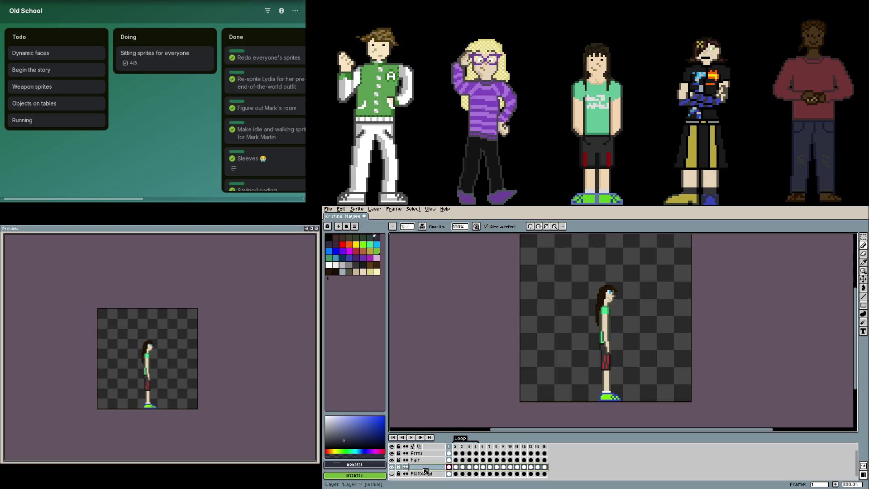
Name Layer 1 'Kristina' and move from frame 15 to the new frame 16
type("Kristina")
key("Return")
left_click(545, 447)
left_click(551, 448)
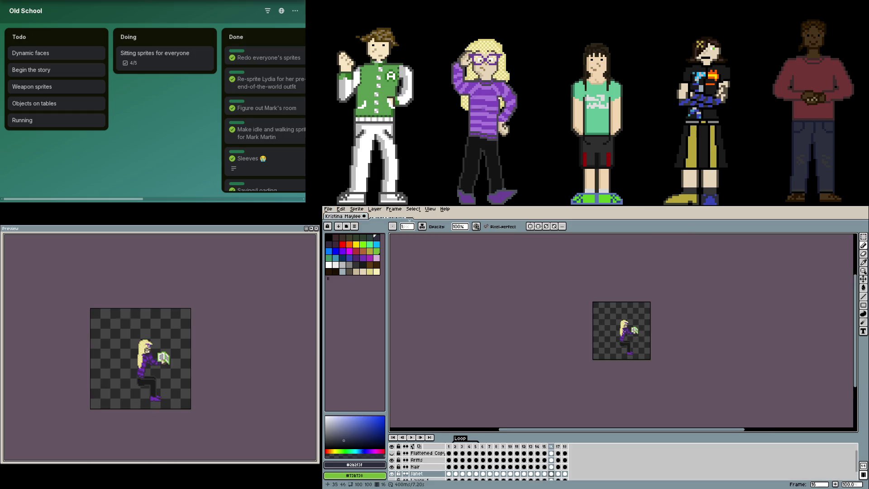
Close the purple-clad reference sprite and go to Lydia Flynt's seated pose frame
scroll(588, 312, "up", 3)
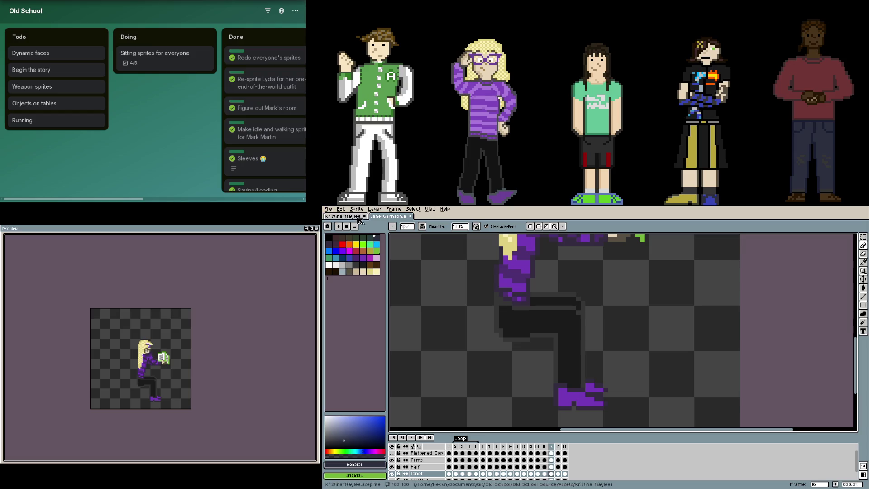
key("ctrl+w")
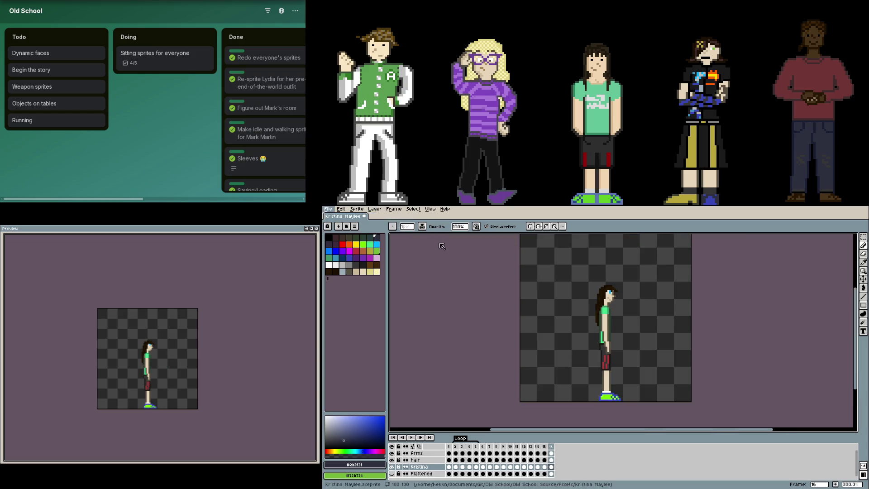
scroll(633, 337, "up", 5)
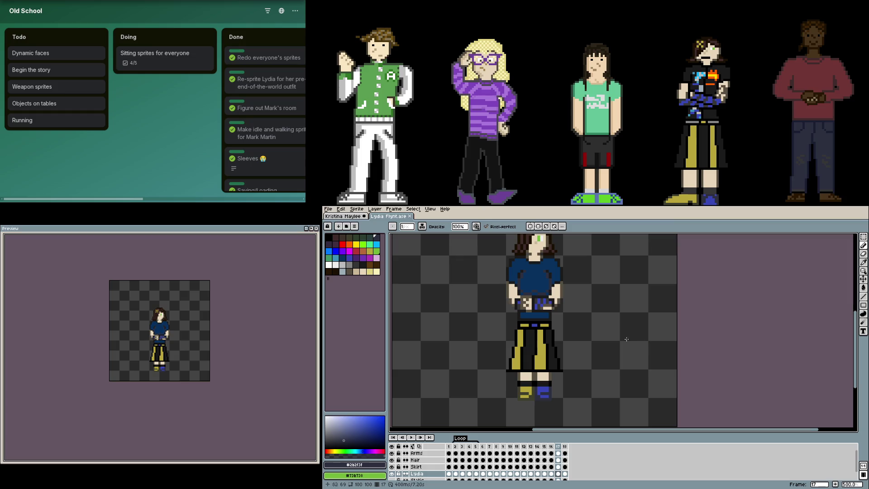
key("Left")
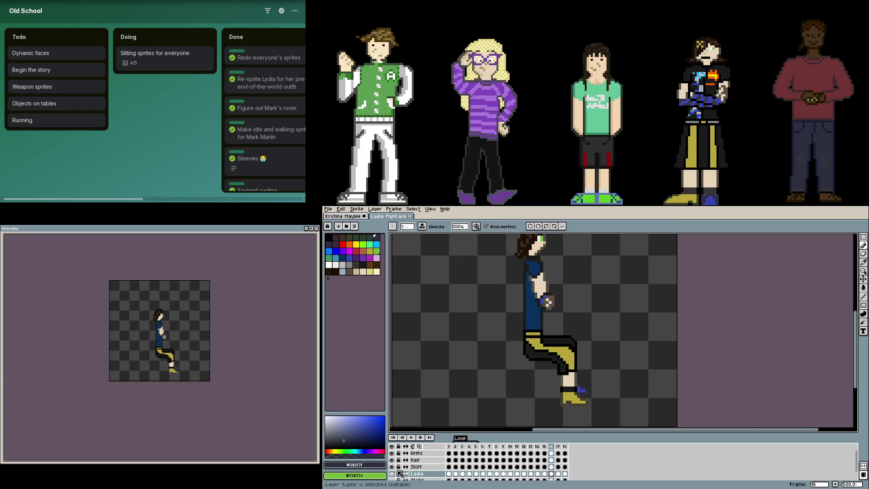
Hide the Skirt layer, select Lydia's seated legs, and paste them into the Kristina Maylee sprite
left_click(396, 470)
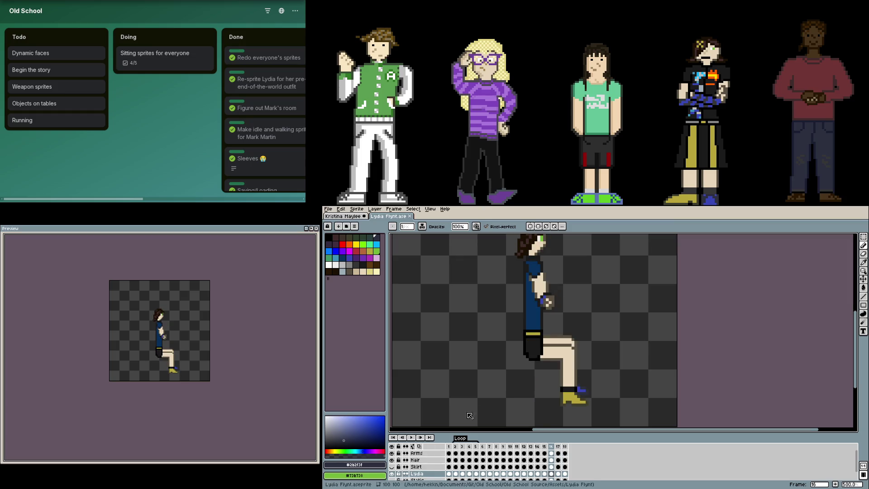
left_click_drag(593, 355, 603, 344)
key("m")
mouse_move(607, 395)
left_mouse_down()
mouse_move(518, 311)
mouse_move(532, 323)
left_mouse_up()
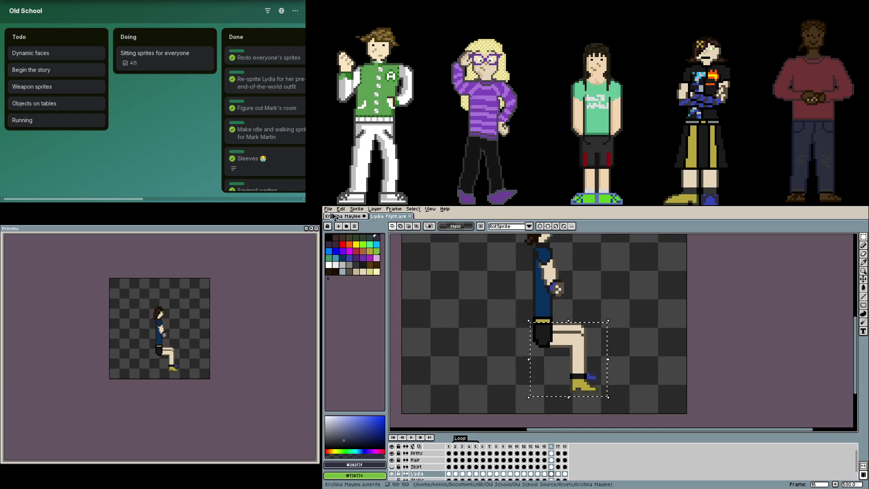
key("ctrl+Tab")
scroll(646, 365, "up", 2)
mouse_move(646, 365)
left_mouse_down()
mouse_move(619, 326)
mouse_move(624, 339)
left_mouse_up()
key("ctrl+v")
Commit the pasted legs, nudge them down one pixel, deselect, and close the preview window
scroll(550, 348, "up", 3)
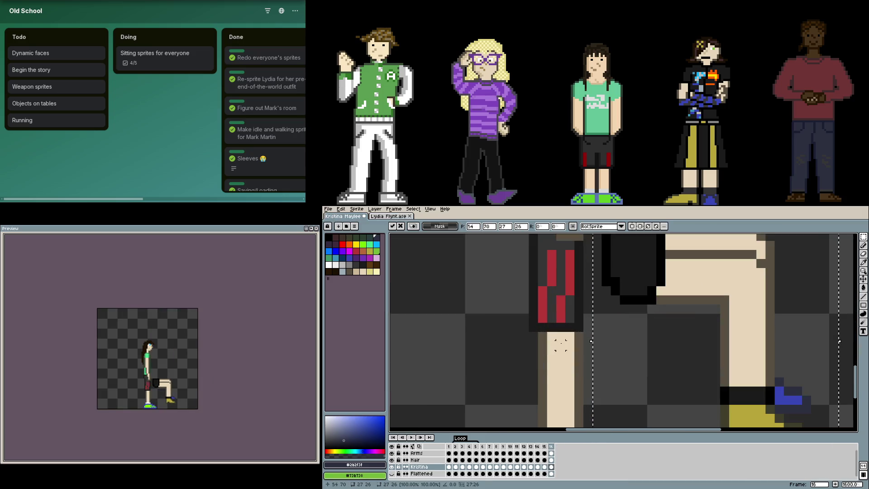
left_click(498, 336)
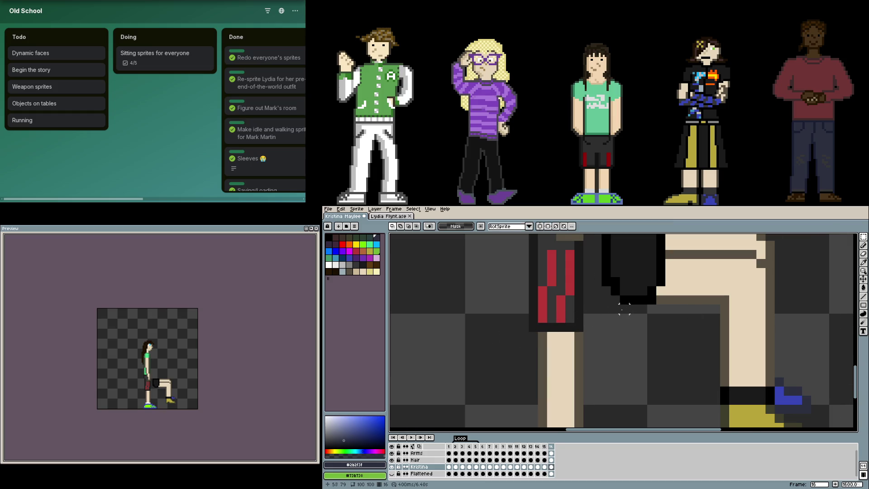
scroll(624, 311, "up", 3)
scroll(624, 311, "right", 2)
mouse_move(625, 299)
left_mouse_down()
mouse_move(659, 325)
mouse_move(730, 349)
left_mouse_up()
key("Down")
key("ctrl+d")
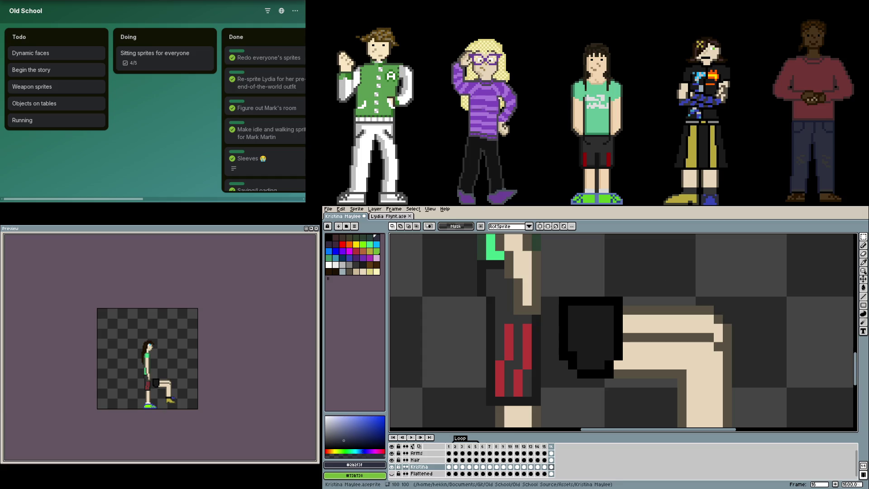
key("F7")
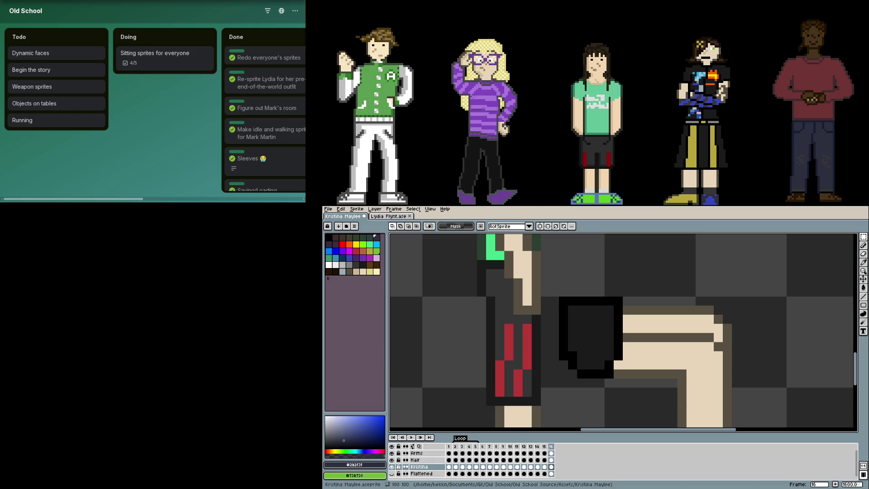
scroll(713, 386, "down", 3)
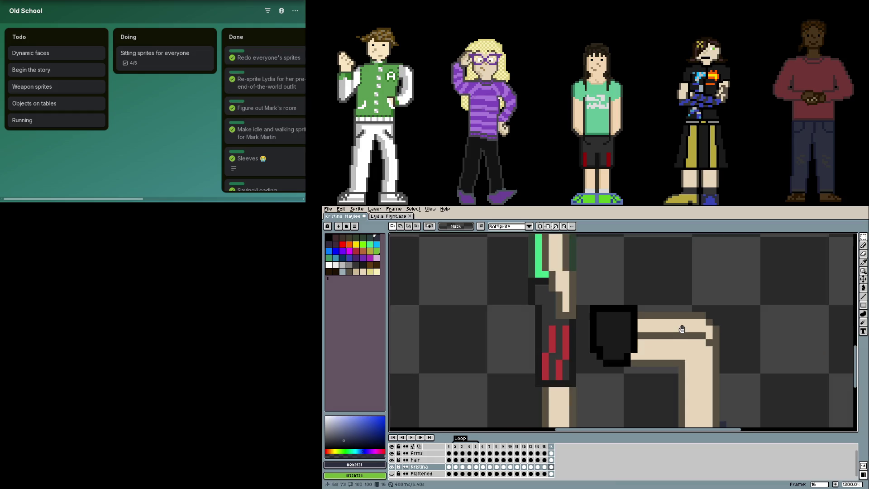
Reopen the preview window and try repositioning the lower leg, then cancel it
key("F7")
left_click_drag(738, 417, 698, 314)
key("ctrl+d")
scroll(708, 358, "up", 2)
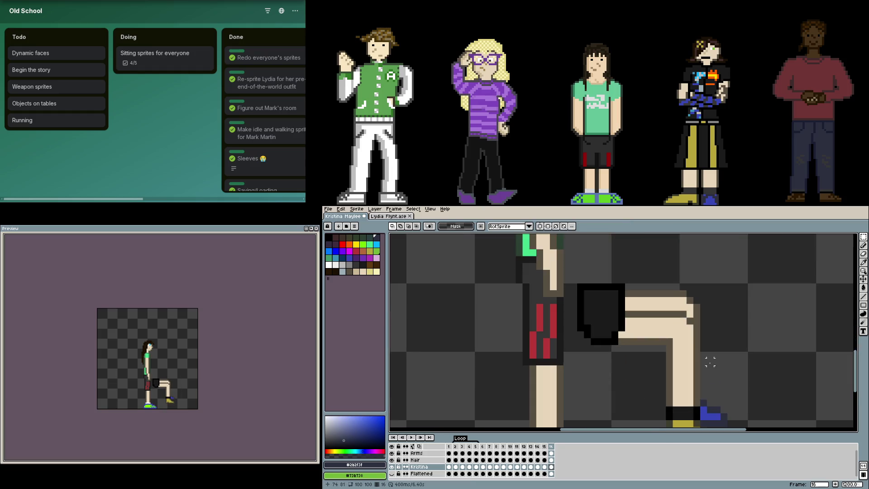
scroll(654, 346, "down", 1)
scroll(652, 346, "up", 2)
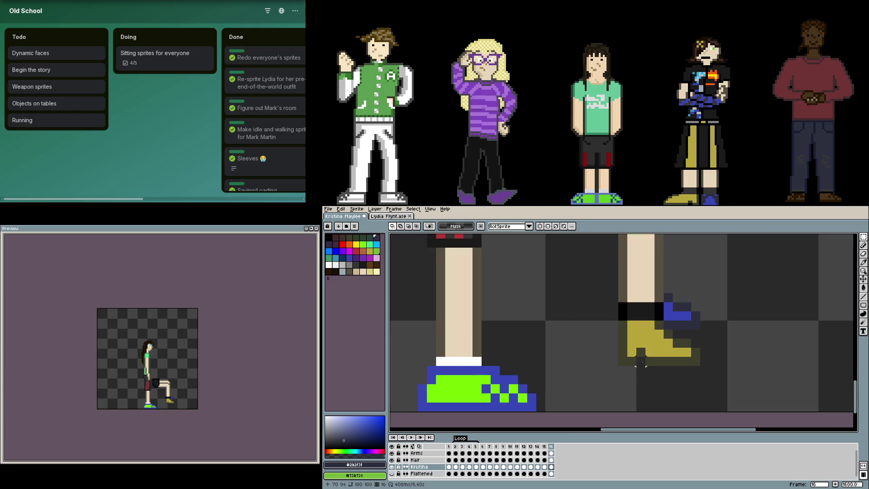
key("b")
scroll(672, 347, "down", 1)
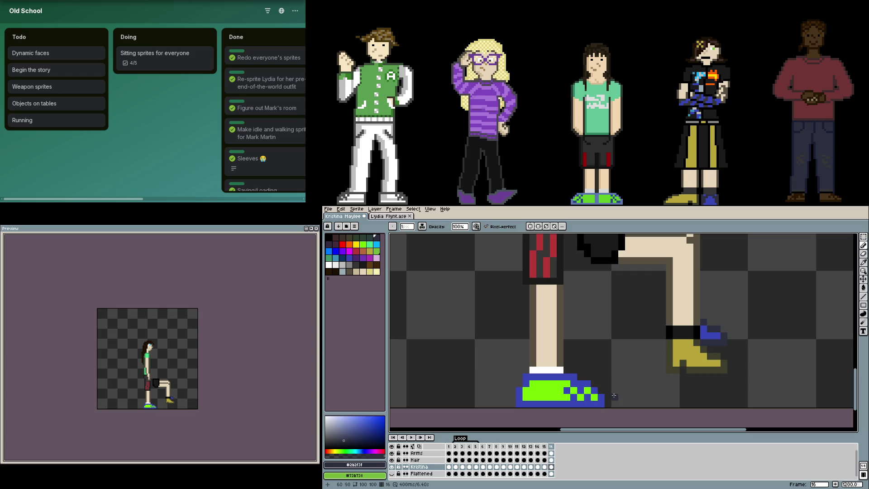
Copy the standing foot's shoe onto the raised foot
key("m")
left_click_drag(608, 408, 515, 365)
mouse_move(554, 392)
left_mouse_down()
mouse_move(690, 365)
mouse_move(587, 375)
mouse_move(554, 392)
mouse_move(721, 360)
mouse_move(709, 362)
mouse_move(721, 360)
mouse_move(721, 337)
mouse_move(720, 351)
left_mouse_up()
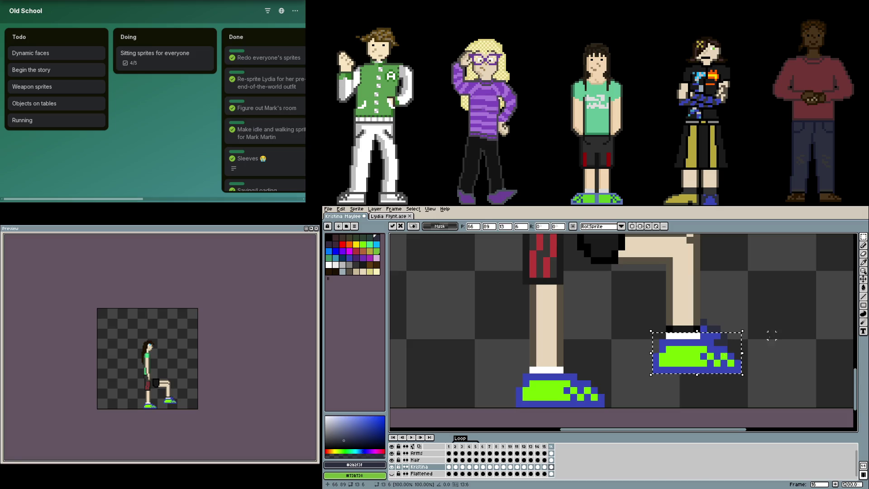
key("Return")
scroll(696, 318, "up", 3)
Turn the black ankle pixel brown and fill the black gap under the leg with skin tone
key("b")
left_click(678, 317, "alt")
left_click(678, 337)
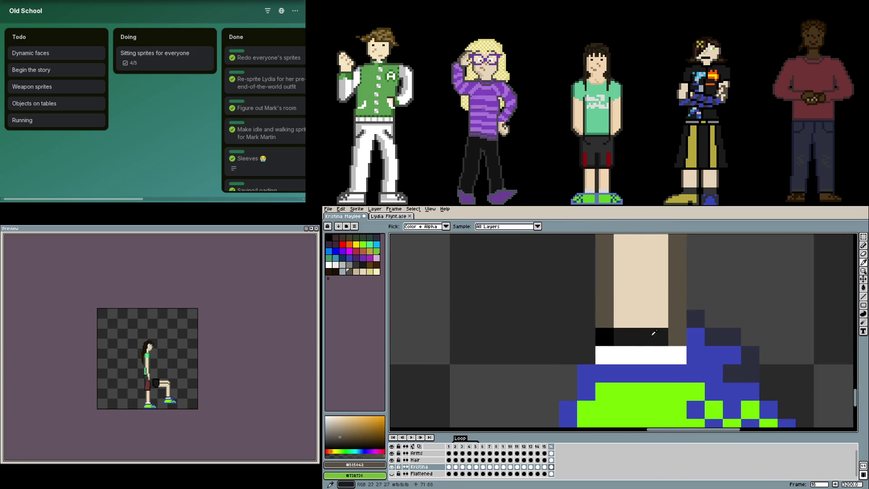
left_click(620, 337, "alt")
left_click(640, 308, "alt")
left_click_drag(618, 337, 666, 337)
Sample the shoe blue and add a blue pixel to the raised shoe's top edge
scroll(688, 346, "down", 4)
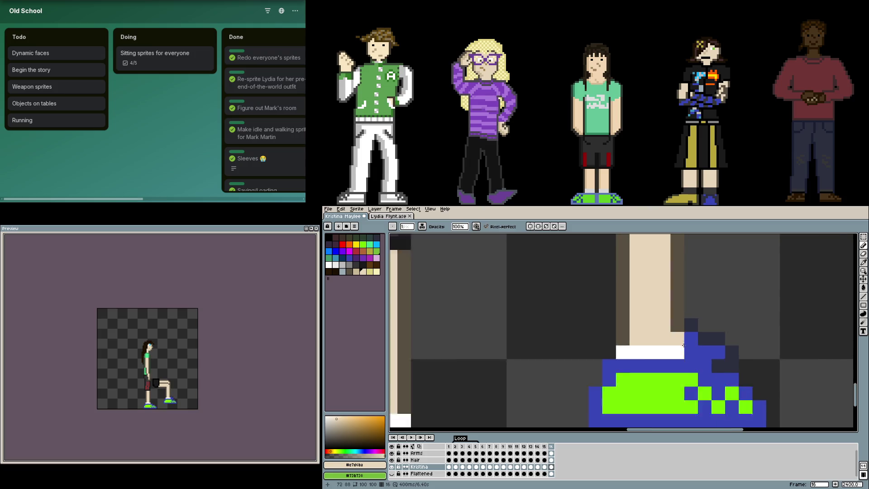
left_click_drag(745, 370, 660, 353)
left_click(644, 366, "alt")
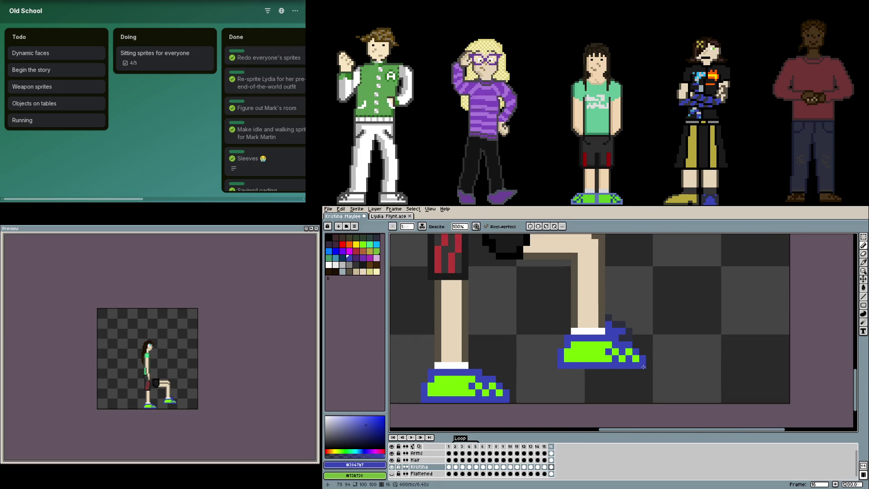
scroll(670, 349, "up", 1)
scroll(618, 320, "up", 3)
scroll(637, 329, "down", 3)
left_click_drag(637, 330, 700, 334)
left_click(656, 328)
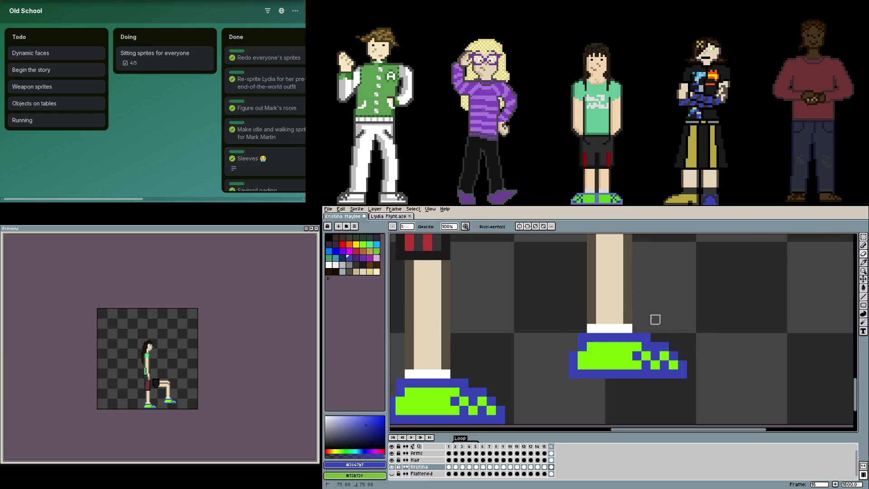
scroll(673, 325, "down", 4)
scroll(672, 325, "up", 5)
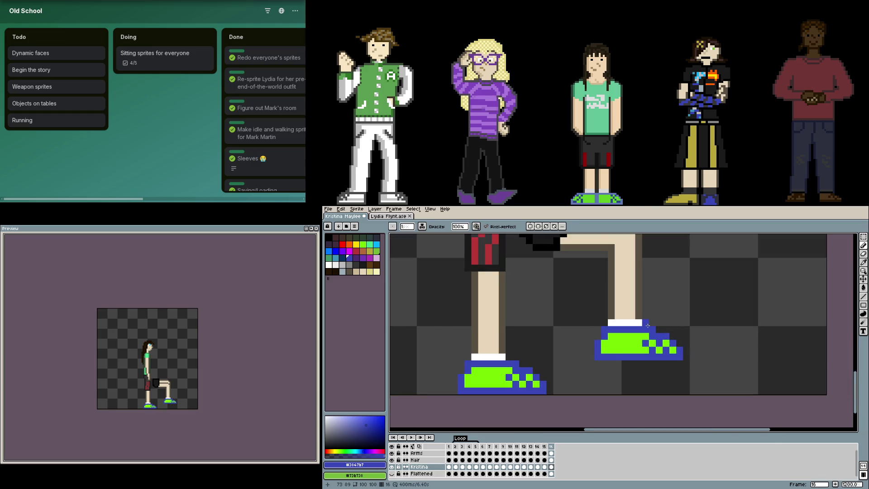
Extend the raised shoe's blue outline along its top and diagonal edge
left_click(643, 292)
left_click_drag(657, 306, 681, 305)
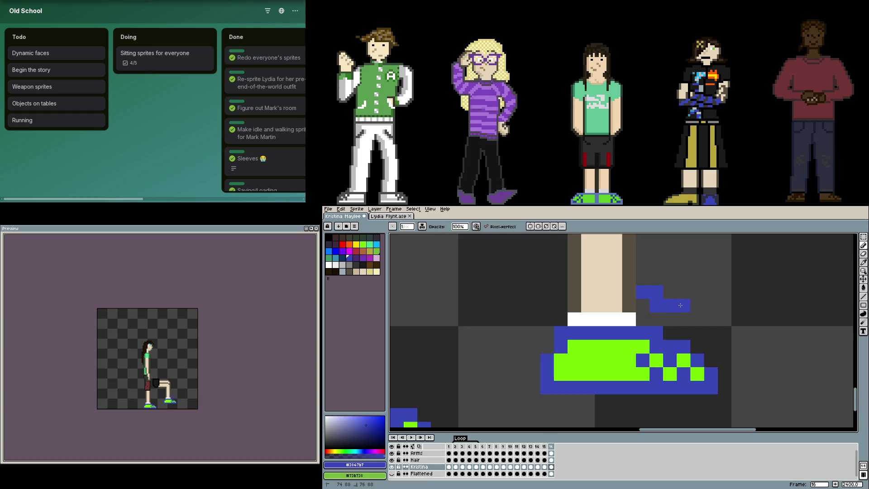
left_click(698, 319)
left_click(709, 331)
left_click(711, 346)
Paint #76ff00 green highlight pixels along the inside of the shoe outline
left_click(697, 347)
left_click(684, 360, "alt")
left_click(696, 333)
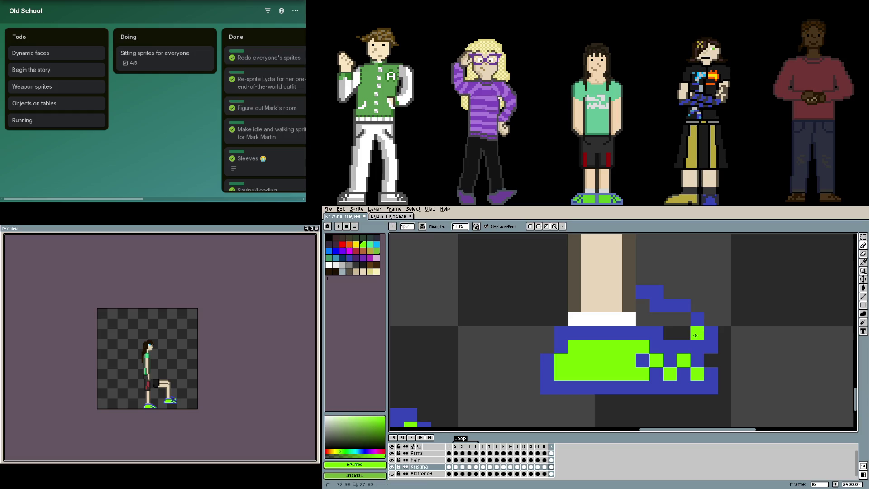
left_click(684, 319)
left_click(670, 333)
left_click(657, 319)
left_click(644, 306)
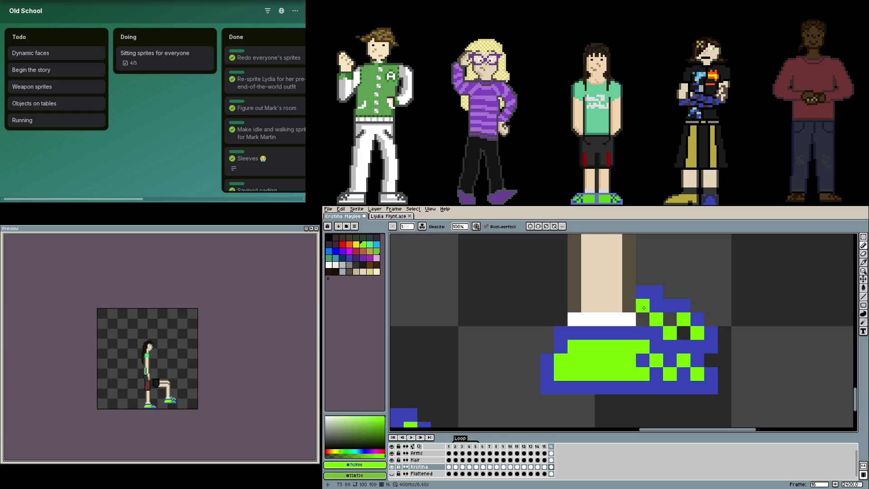
Add a dark #3847b7 blue shading pixel to the shoe
left_click(650, 292, "alt")
left_click(684, 332)
scroll(698, 338, "down", 3)
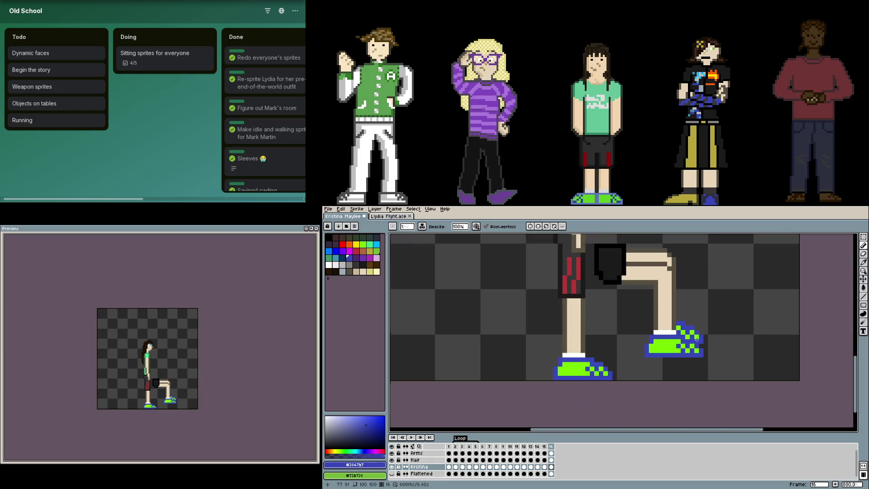
scroll(674, 335, "down", 1)
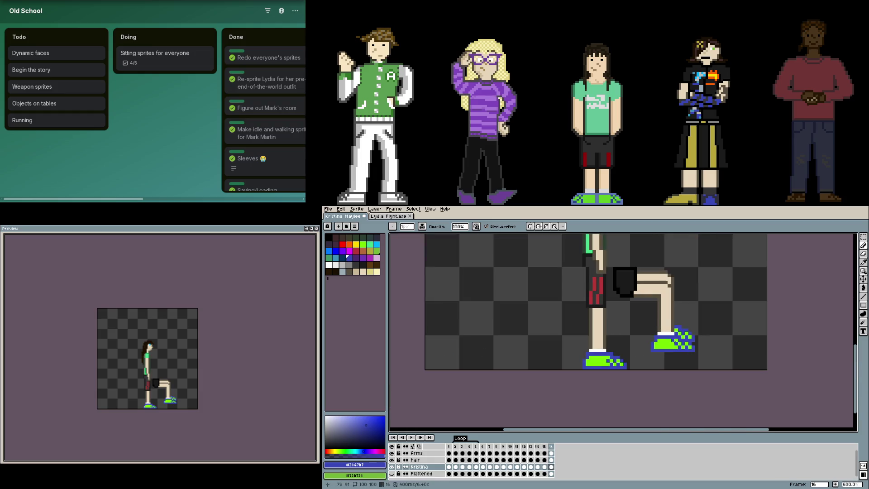
scroll(634, 281, "up", 3)
key("alt")
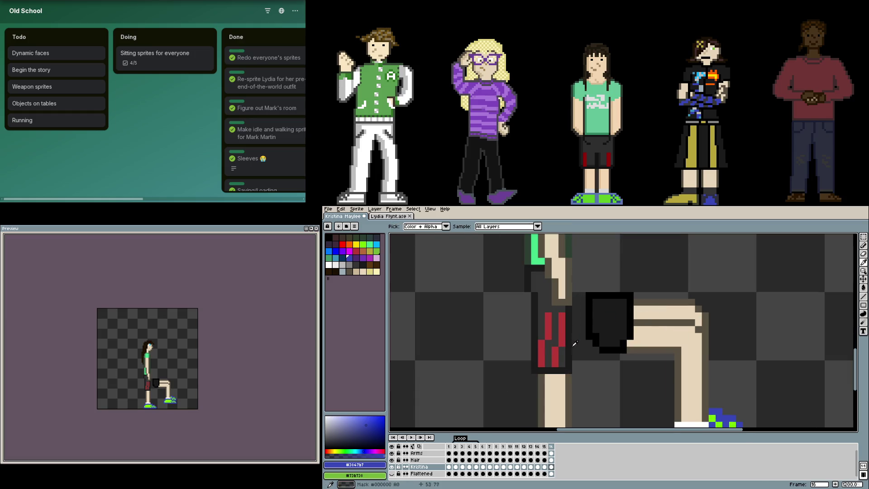
Bucket-fill the thigh block #363636 dark grey and recolour its outline a darker grey
left_click(575, 345, "alt")
key("g")
left_click(607, 317)
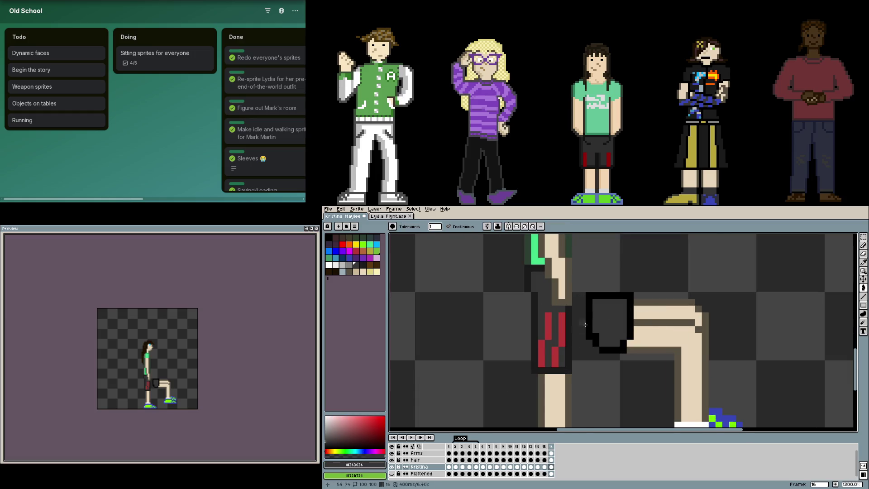
scroll(585, 324, "up", 1)
left_click(580, 335, "alt")
left_click(588, 317)
left_click(634, 364)
scroll(614, 352, "down", 4)
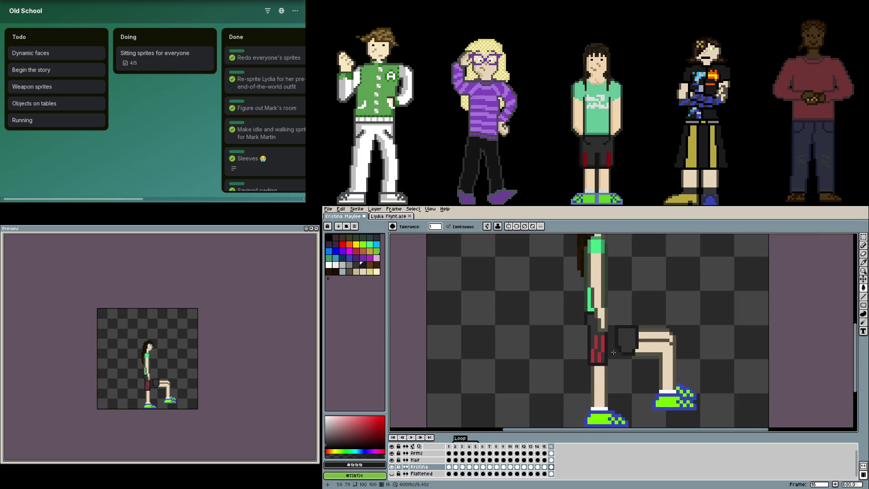
scroll(613, 353, "up", 2)
Paint a dark grey knee pixel and draw a #1b1b1b outline along the thigh's top row
key("b")
left_click(657, 335, "alt")
scroll(670, 349, "up", 1)
left_click(602, 323)
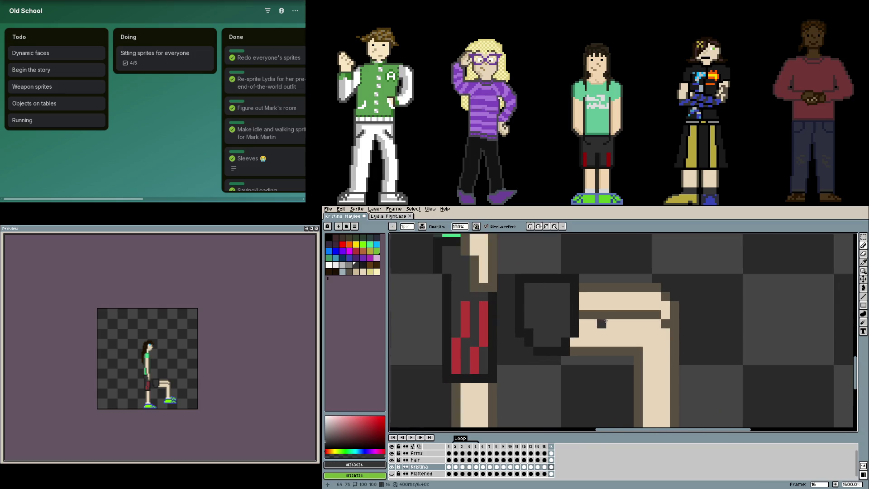
left_click(584, 314, "alt")
mouse_move(582, 314)
left_mouse_down()
mouse_move(656, 314)
mouse_move(637, 352)
mouse_move(573, 352)
left_mouse_up()
Add another dark grey knee pixel and fill the beige gap inside the thigh grey
key("g")
key("b")
left_click(560, 325, "alt")
left_click(583, 335)
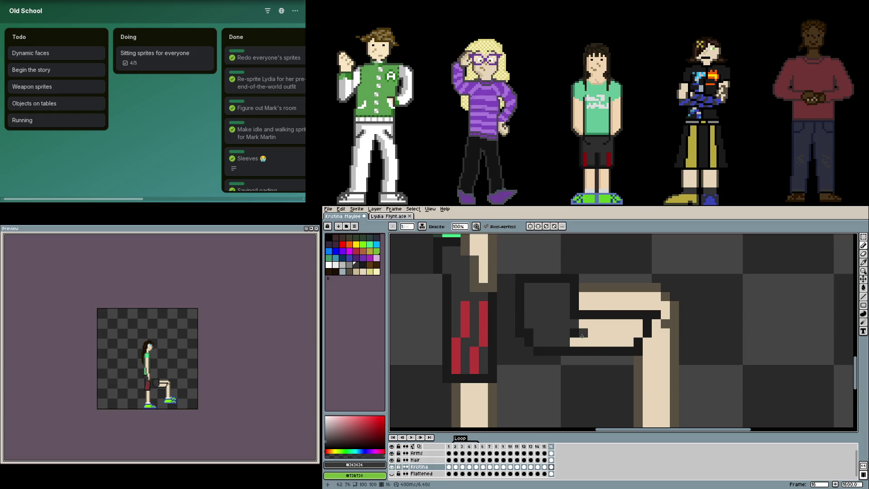
key("g")
left_click(589, 341)
key("b")
scroll(526, 297, "down", 1)
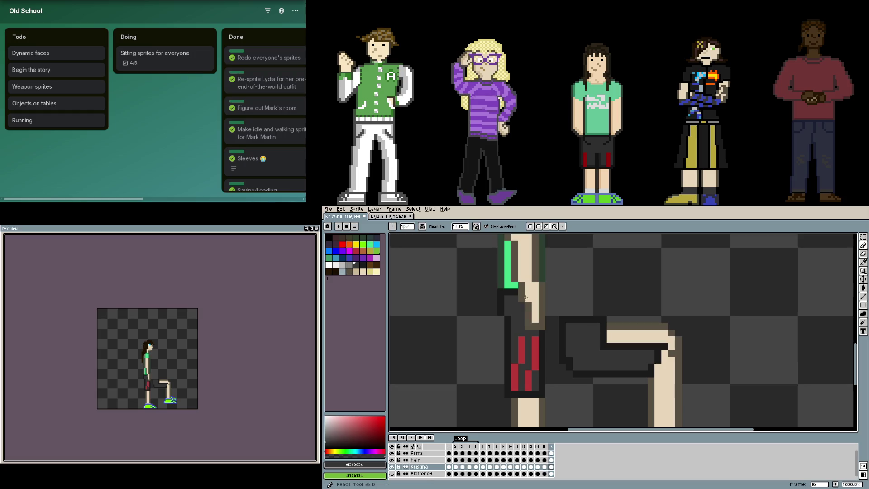
Select one-pixel rows across the knee, then clear the selection
key("m")
scroll(538, 304, "up", 2)
mouse_move(463, 281)
left_mouse_down()
mouse_move(560, 281)
mouse_move(546, 281)
left_mouse_up()
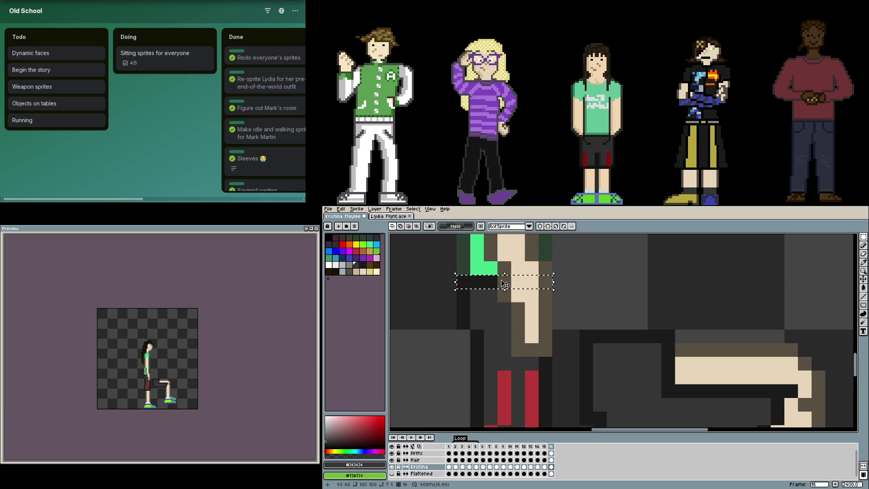
left_click_drag(582, 336, 669, 336)
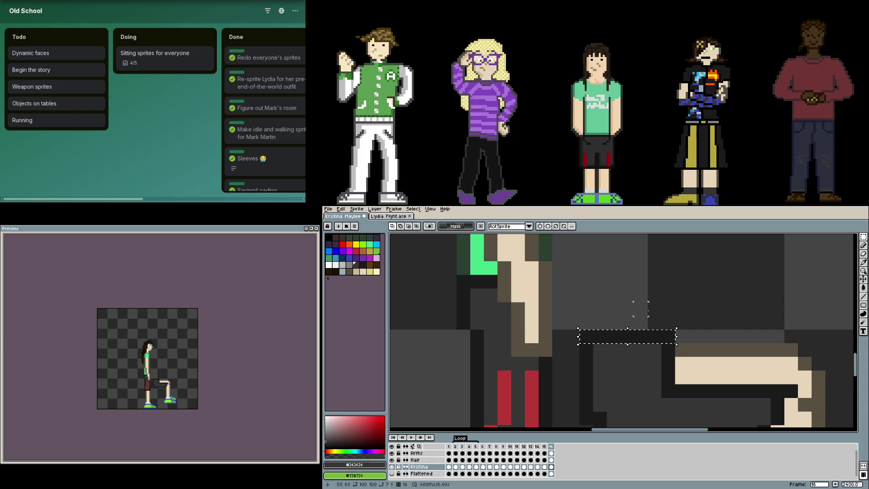
key("ctrl+d")
scroll(669, 310, "down", 3)
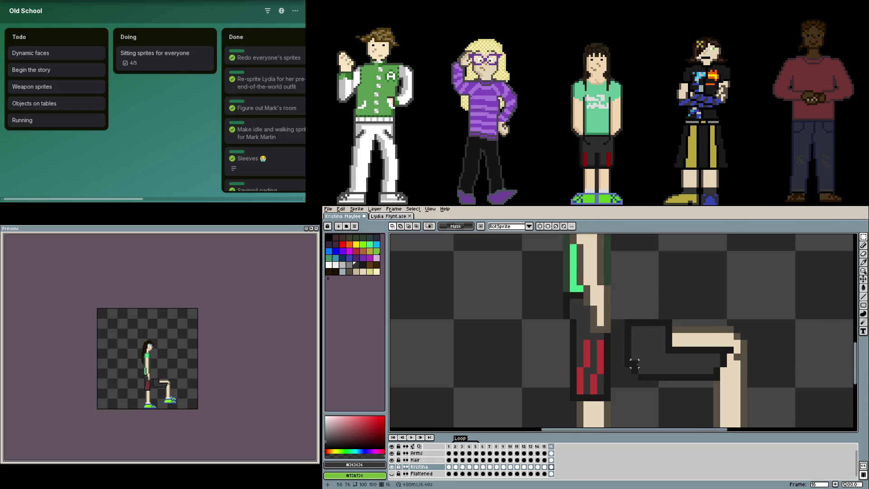
scroll(641, 377, "down", 1)
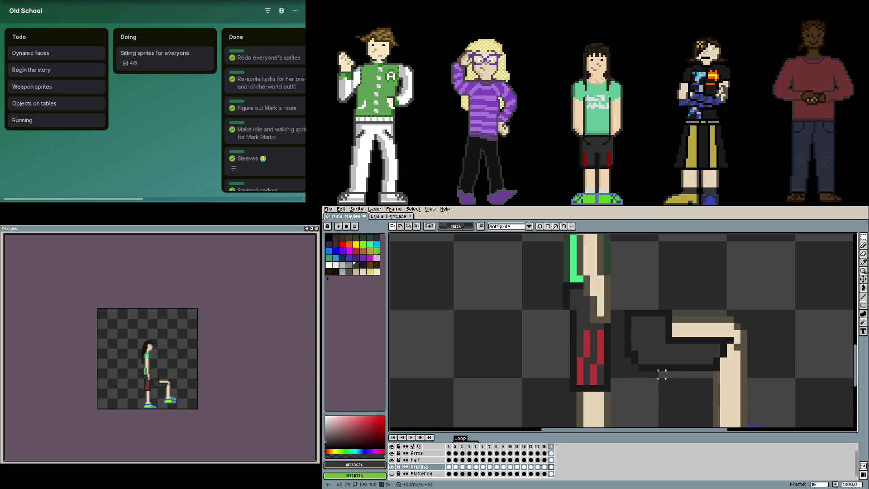
scroll(662, 374, "down", 3)
Raise the bent lower leg, shoe and thigh up by one pixel
scroll(662, 374, "right", 2)
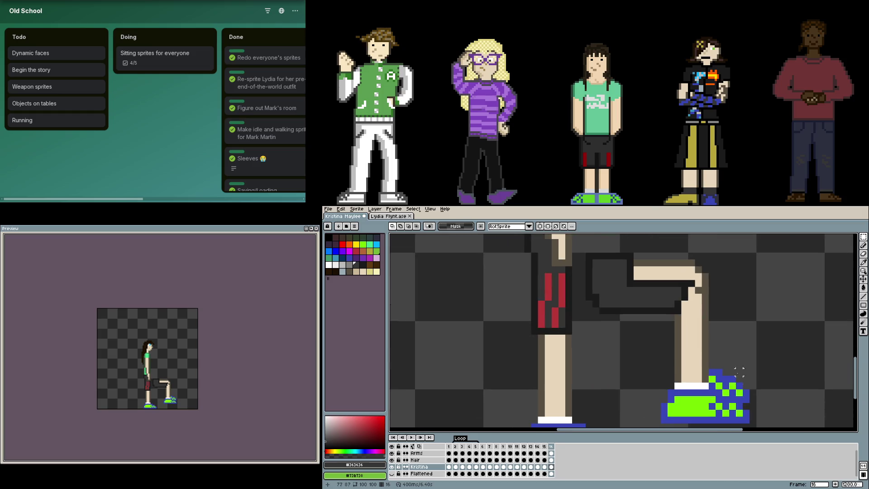
mouse_move(777, 426)
left_mouse_down()
mouse_move(626, 281)
mouse_move(588, 281)
mouse_move(588, 290)
mouse_move(584, 279)
mouse_move(613, 300)
left_mouse_up()
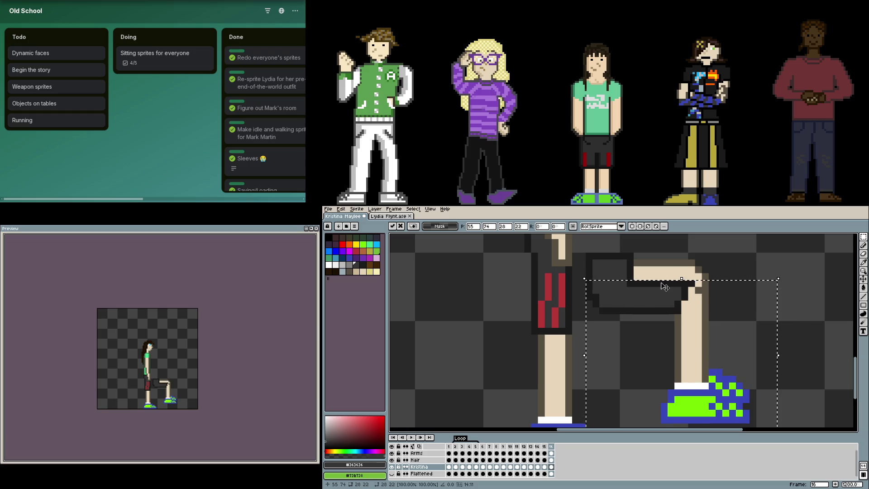
left_click_drag(634, 259, 705, 307)
left_click(705, 307)
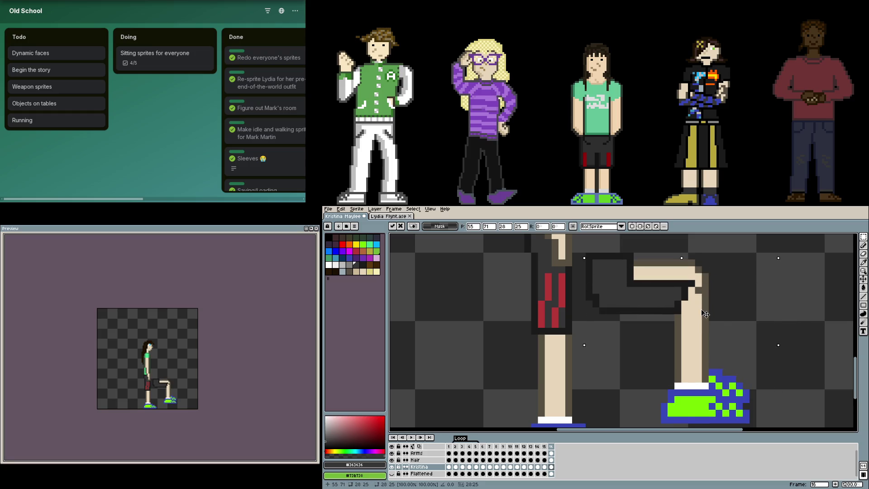
key("Up")
key("ctrl+d")
scroll(596, 289, "up", 1)
Switch to the Pencil and sample the shorts' red #b73838 from the sprite
key("b")
scroll(648, 302, "down", 1)
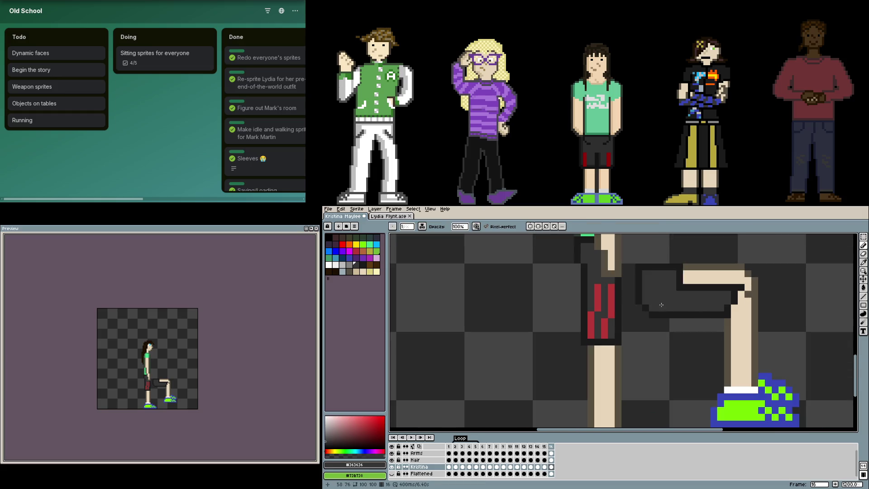
scroll(667, 313, "up", 1)
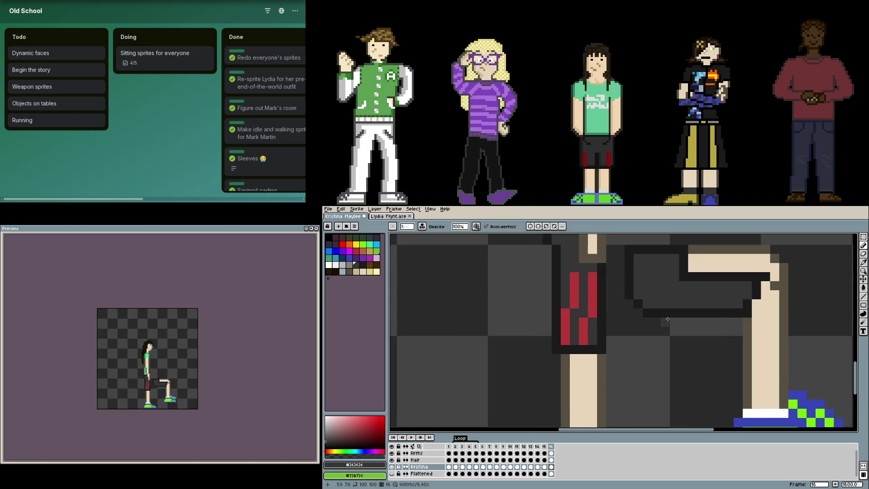
key("alt")
left_click(639, 302, "alt")
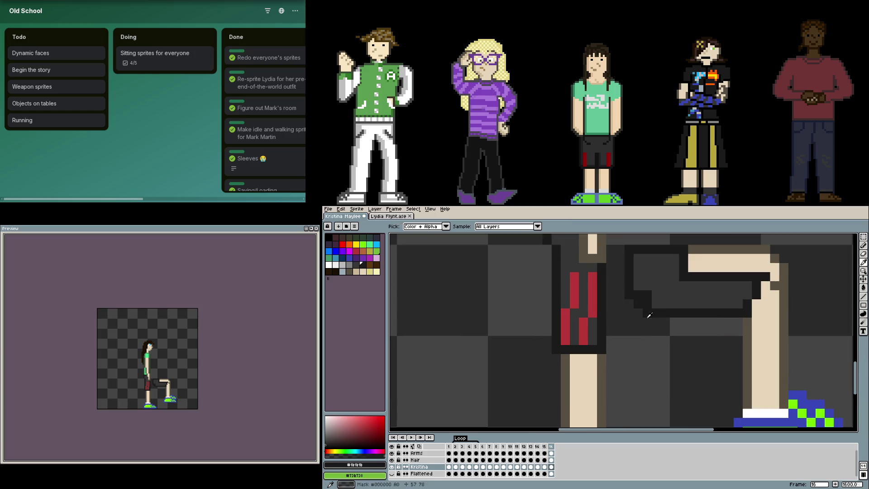
scroll(765, 333, "down", 3)
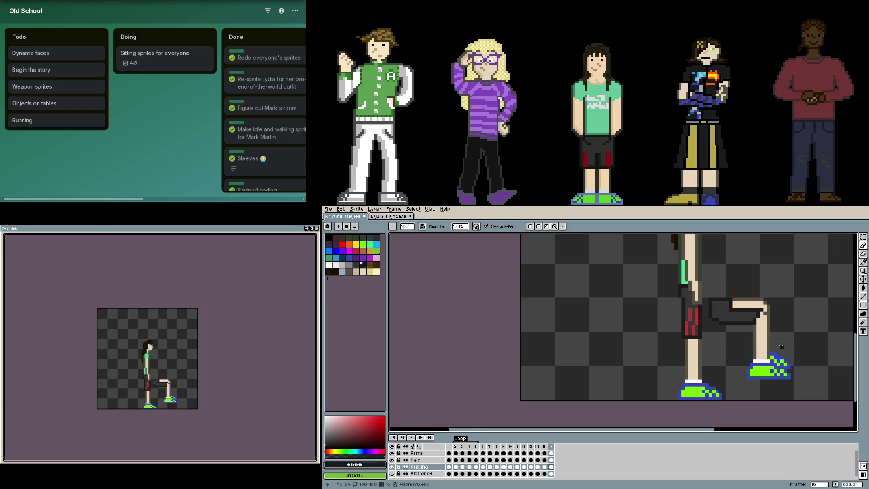
scroll(738, 311, "up", 3)
key("alt")
left_click(631, 306, "alt")
Draw two horizontal red stripes across the dark thigh, shortening the first by one pixel
left_click_drag(785, 301, 710, 302)
key("ctrl+z")
left_click_drag(785, 302, 719, 302)
left_click(769, 322)
left_click_drag(769, 322, 718, 319)
scroll(762, 322, "down", 4)
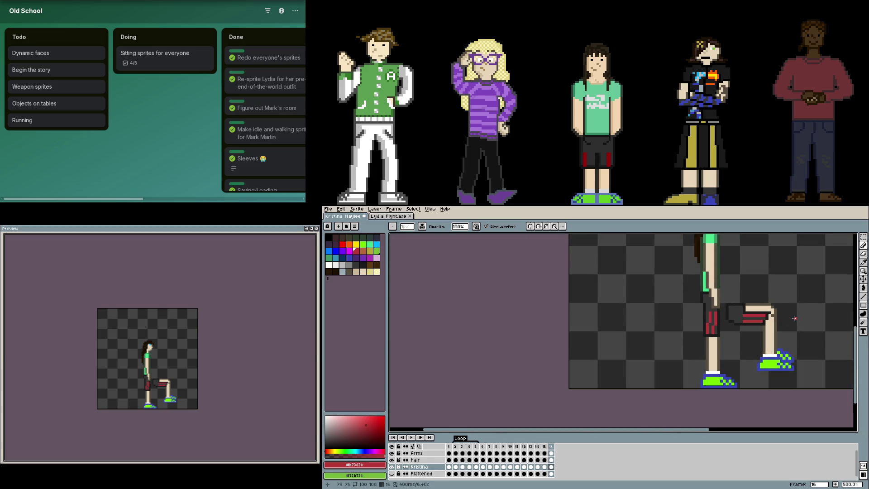
scroll(792, 319, "down", 1)
scroll(771, 343, "up", 1)
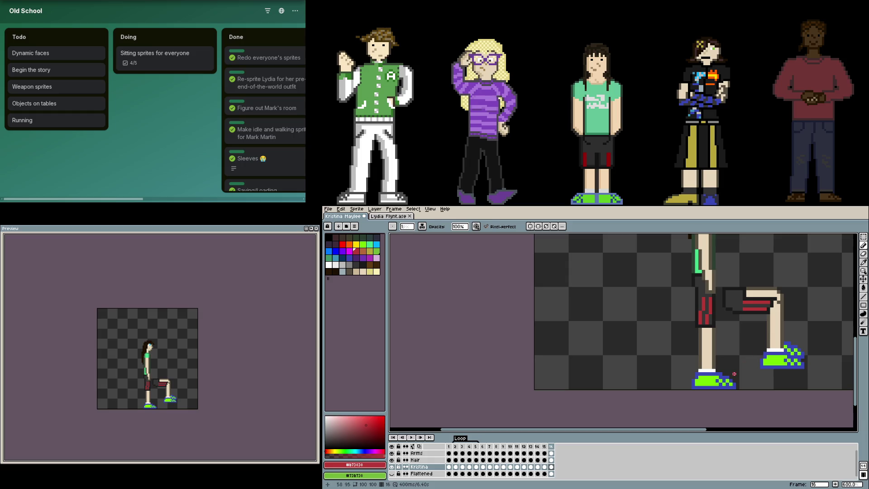
Marquee the standing leg and shoe, delete the thigh pixels, and begin a new leg selection
key("m")
mouse_move(751, 390)
left_mouse_down()
mouse_move(659, 305)
mouse_move(689, 343)
mouse_move(686, 277)
left_mouse_up()
key("Delete")
mouse_move(813, 282)
left_mouse_down()
mouse_move(799, 315)
mouse_move(738, 380)
mouse_move(720, 380)
left_mouse_up()
Move the selected lower leg and shoe up-left under the bent knee and commit
left_click_drag(777, 353, 744, 337)
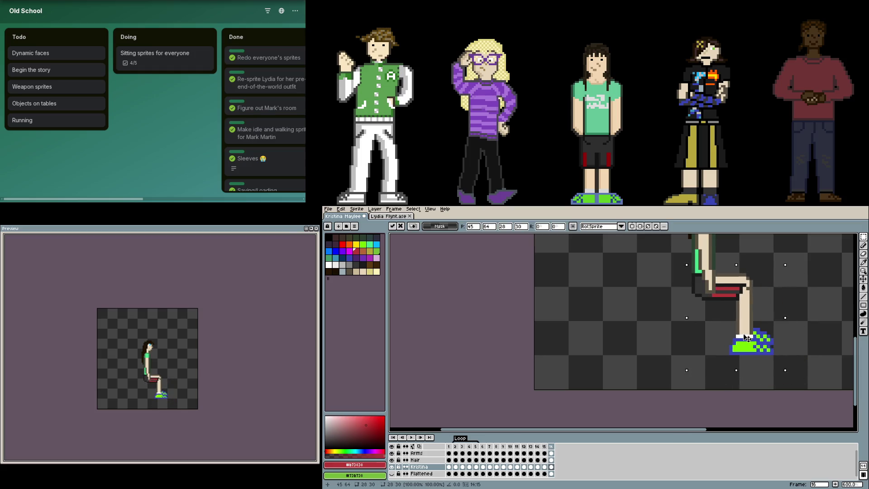
key("Return")
scroll(800, 314, "down", 2)
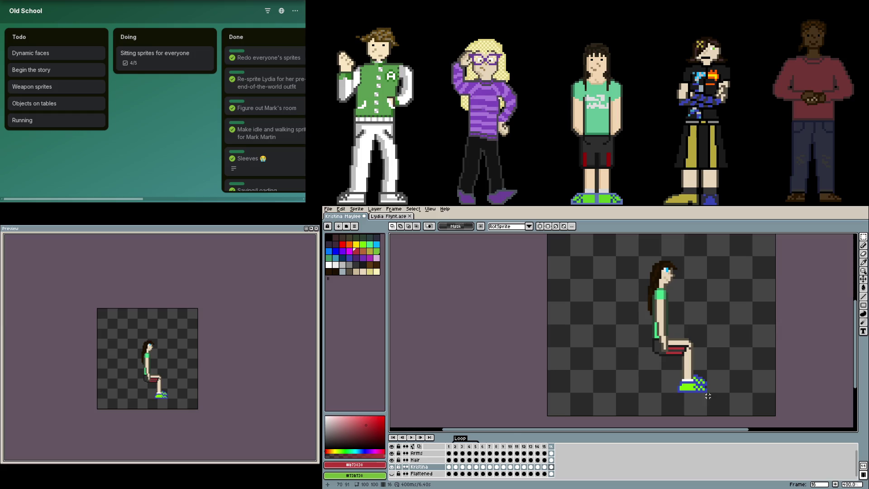
scroll(691, 385, "up", 1)
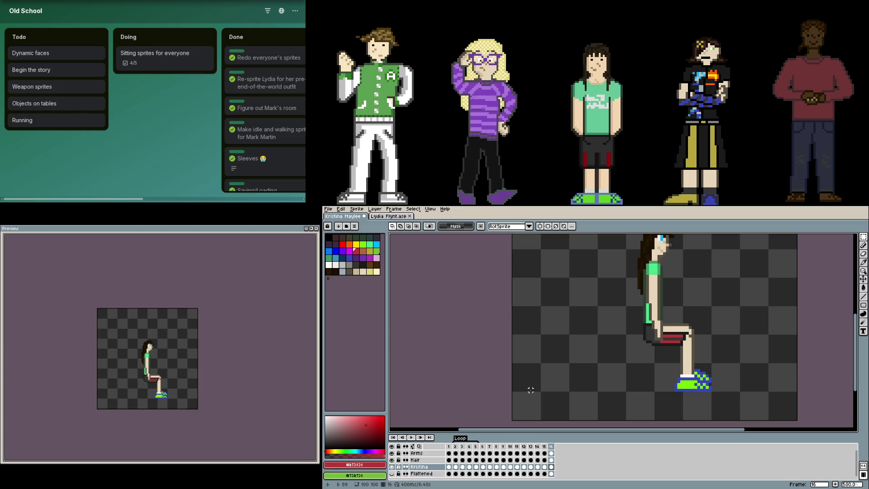
scroll(670, 326, "up", 7)
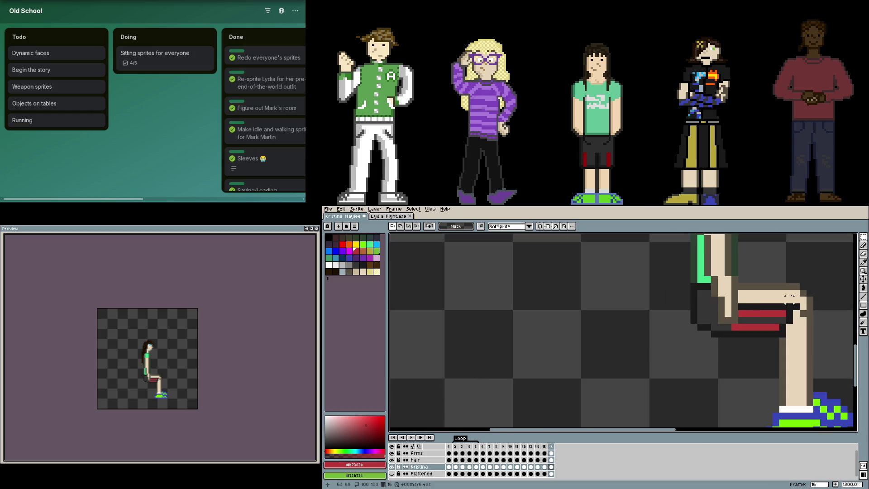
Paint dark outline pixels along the knee row, then undo them
key("b")
left_click(729, 361, "alt")
left_click(729, 335)
left_click(730, 349)
left_click_drag(730, 320, 627, 325)
key("ctrl+z")
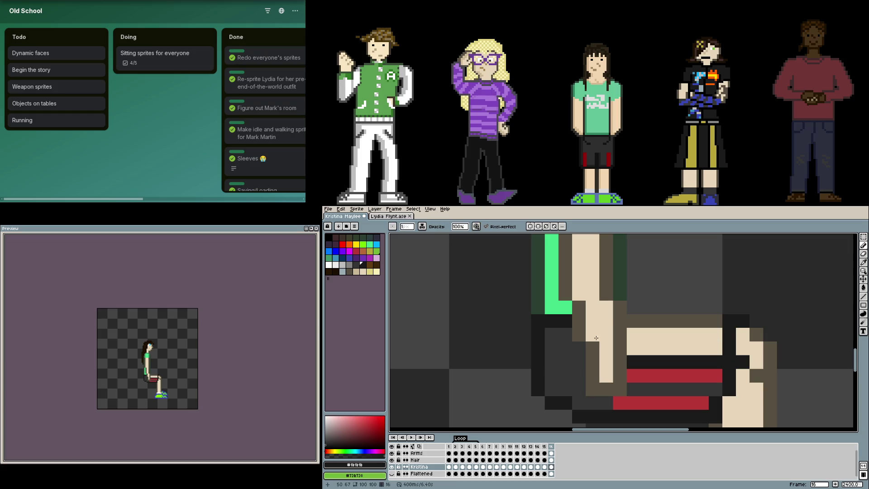
With Arms hidden, darken the knee edge and run a red stripe to the knee, then unhide Arms
left_click(392, 454)
mouse_move(720, 320)
left_mouse_down()
mouse_move(629, 321)
mouse_move(701, 368)
left_mouse_up()
left_click(580, 353, "alt")
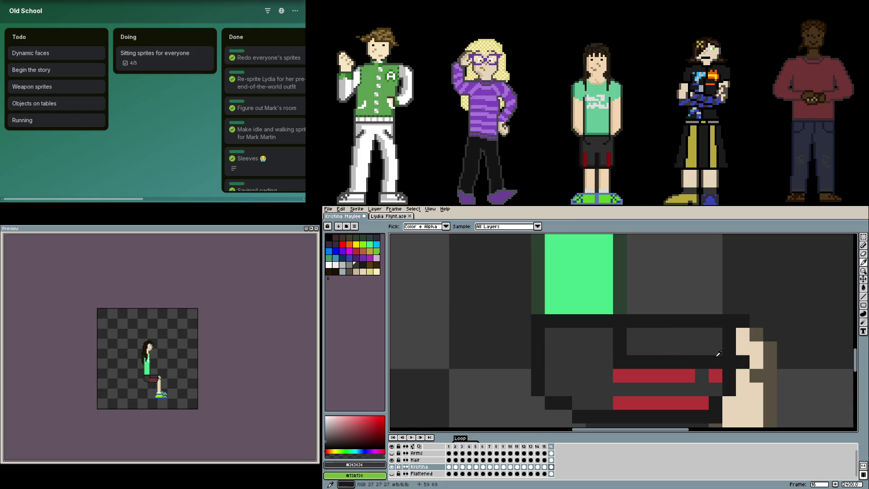
left_click(706, 376, "alt")
left_click_drag(715, 335, 633, 336)
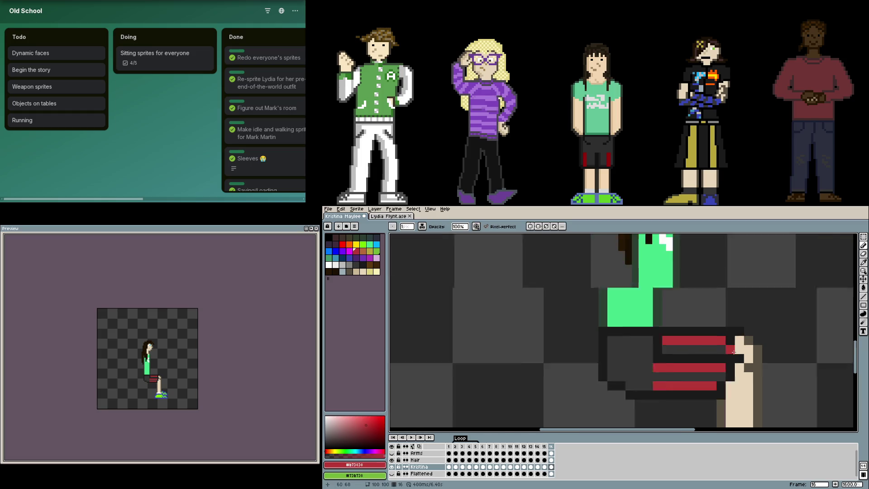
scroll(733, 353, "down", 5)
left_click(392, 453)
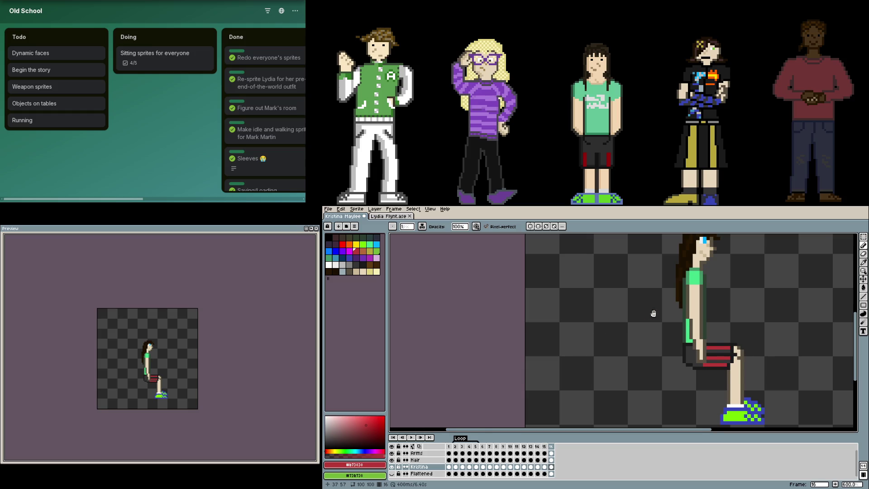
scroll(653, 312, "down", 2)
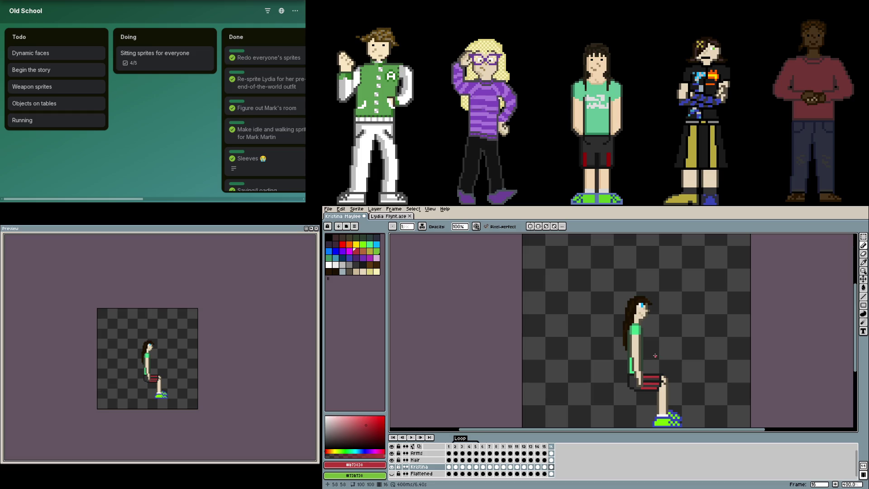
Make the Arms layer active and toggle the Preview window off and back on
scroll(655, 356, "right", 1)
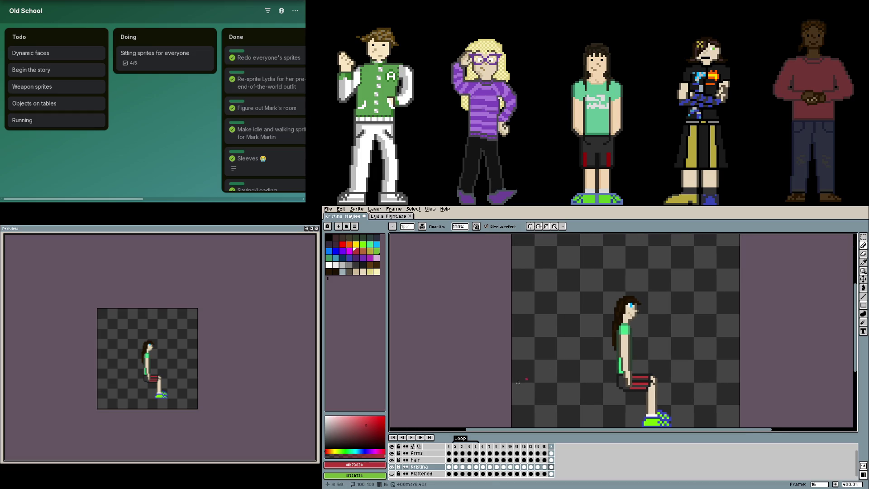
left_click(424, 454)
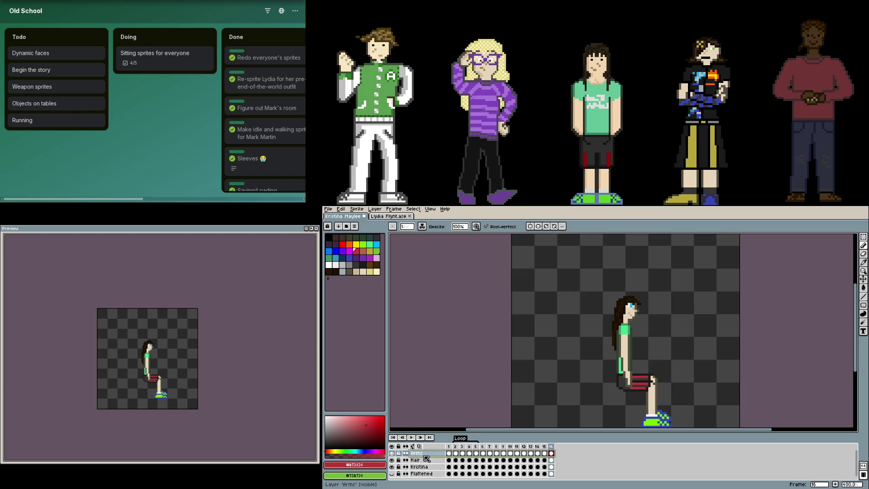
key("F7")
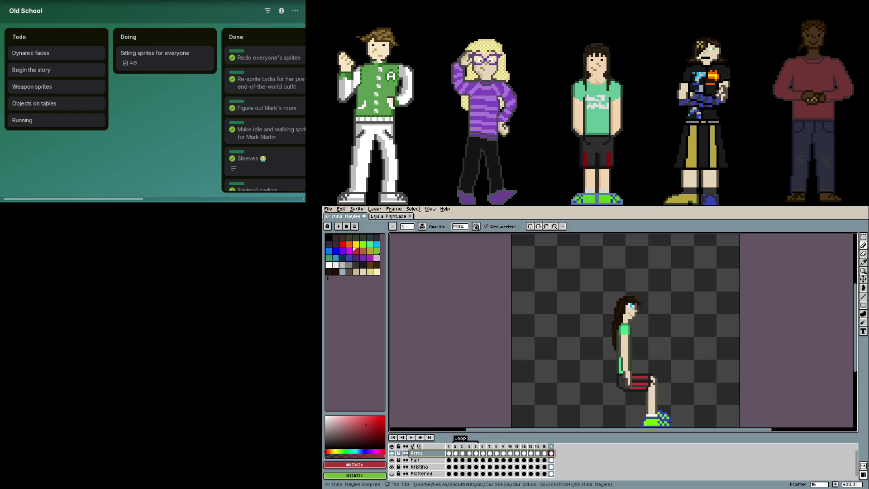
key("F7")
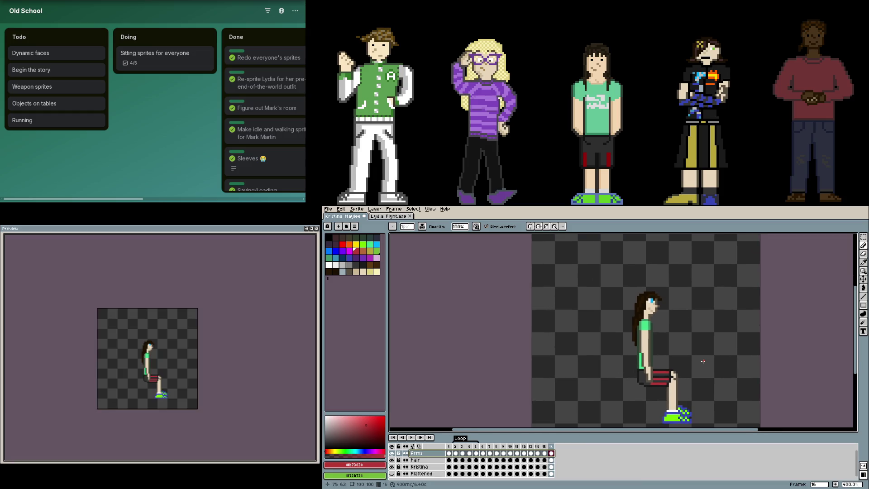
Compare frames 15 and 16, settling on the seated side view zoomed into the legs
key("Left")
key("Right")
key("Left")
key("Right")
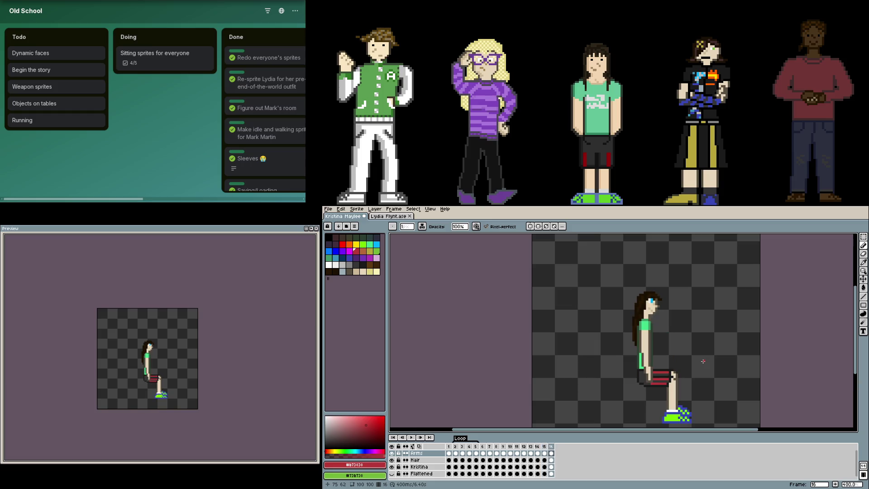
scroll(685, 346, "up", 1)
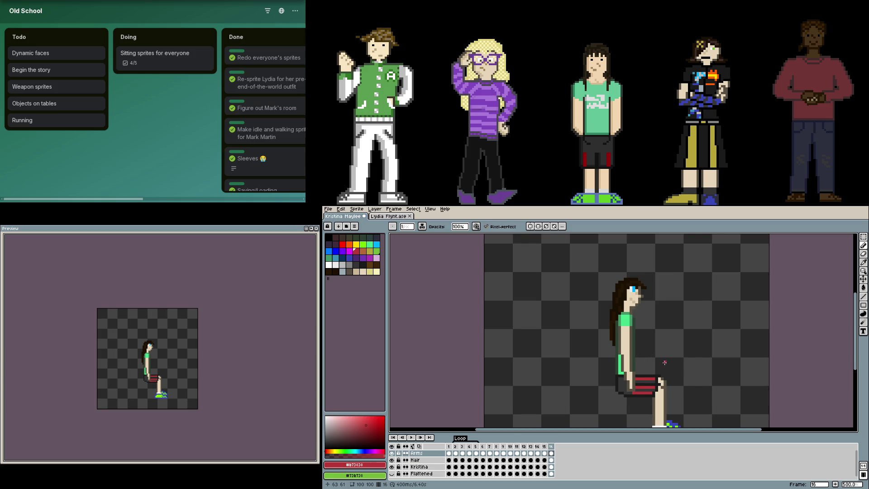
scroll(665, 362, "up", 3)
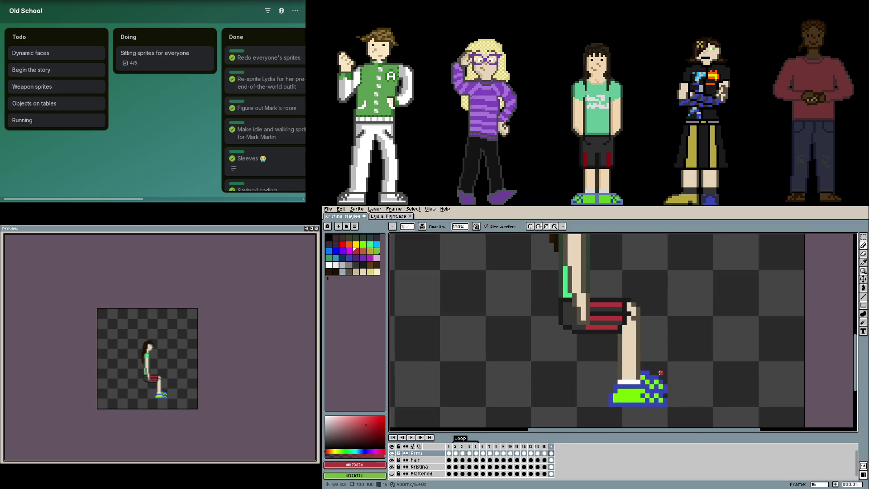
Marquee the leg and shoe, nudge up then back down, and switch to the Kristina layer
key("m")
left_click_drag(669, 408, 614, 387)
scroll(634, 383, "up", 5)
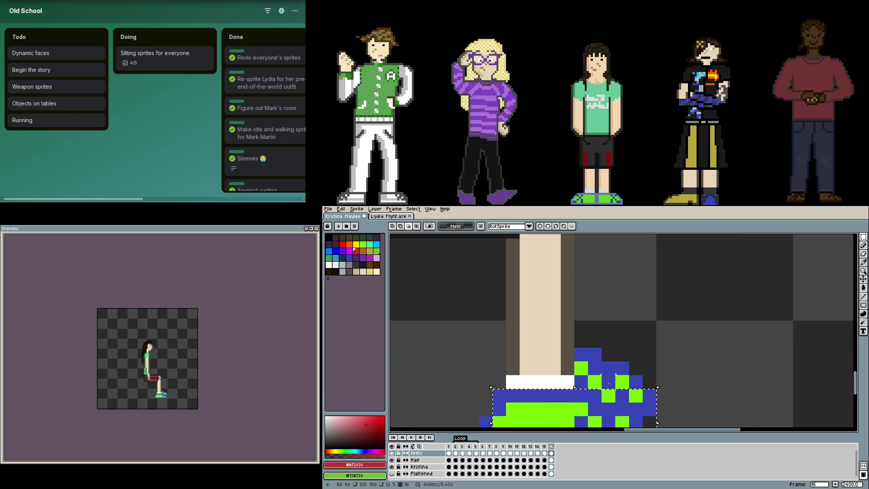
scroll(635, 383, "down", 3)
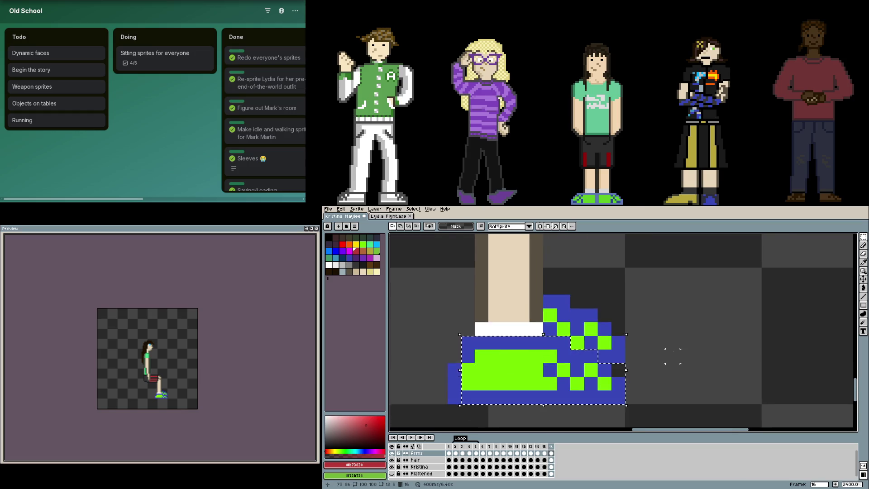
scroll(609, 390, "down", 2)
scroll(609, 390, "up", 3)
mouse_move(613, 380)
left_mouse_down()
mouse_move(603, 240)
mouse_move(611, 310)
mouse_move(625, 309)
left_mouse_up()
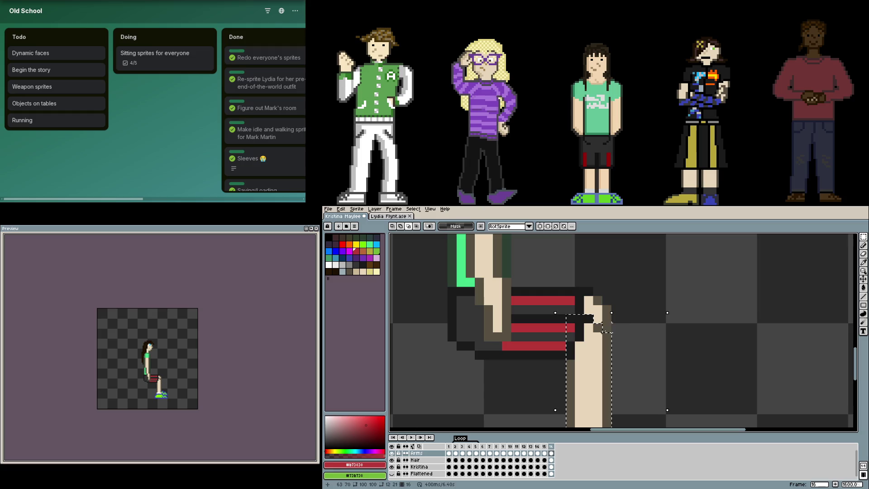
left_click_drag(571, 355, 539, 325)
key("Up")
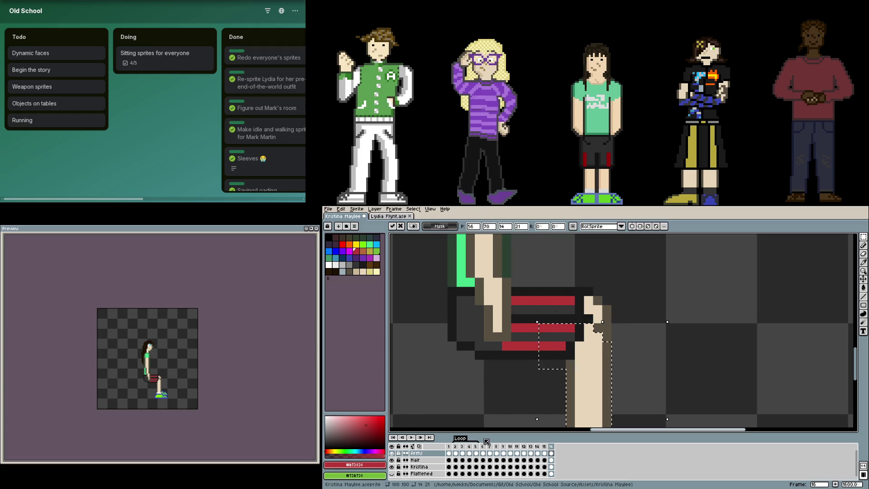
key("alt+Down")
key("alt+Down")
key("Down")
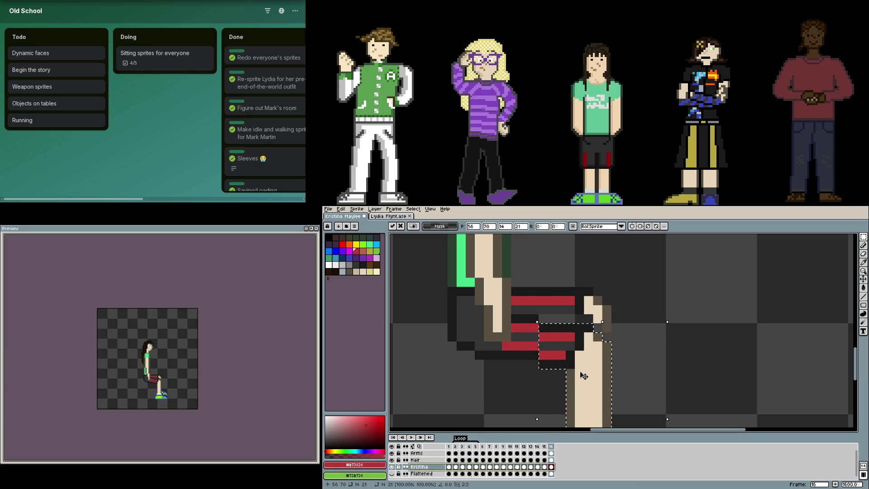
On the Kristina layer, select the lower leg and shoe and raise them one pixel
scroll(585, 372, "down", 4)
scroll(585, 372, "up", 4)
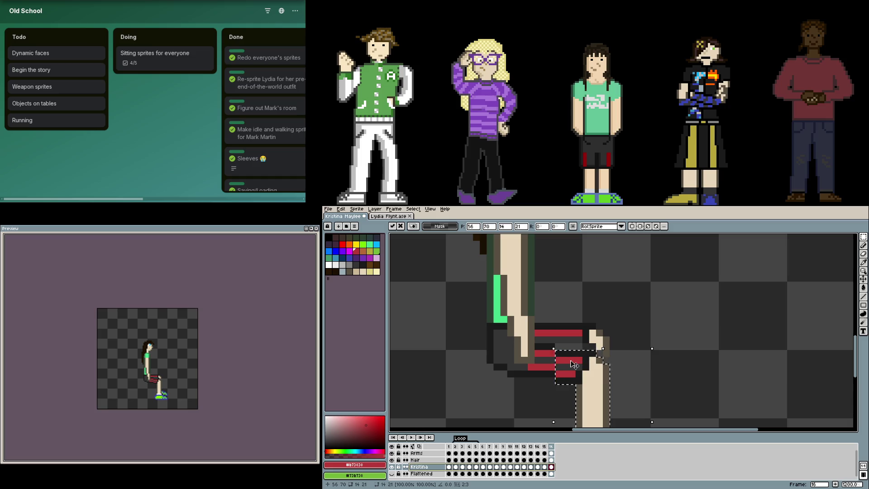
left_click_drag(651, 363, 636, 346)
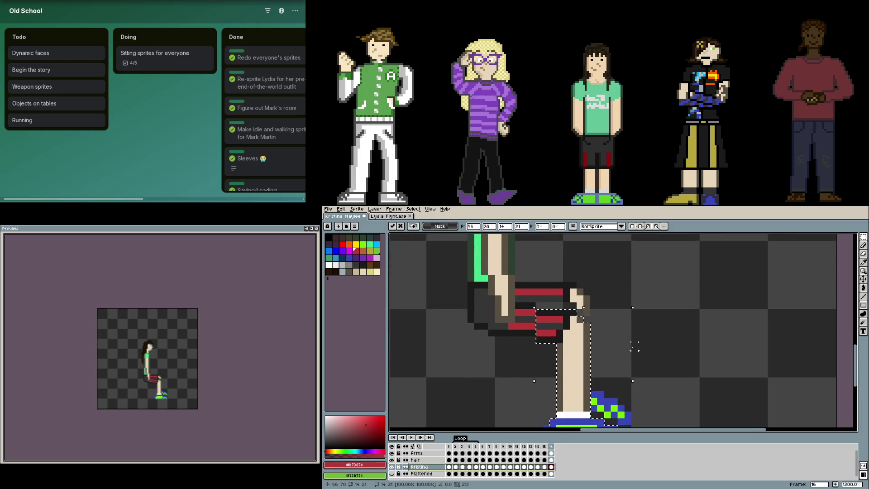
key("ctrl+d")
mouse_move(557, 311)
left_mouse_down()
mouse_move(600, 419)
mouse_move(621, 423)
mouse_move(621, 398)
mouse_move(633, 388)
left_mouse_up()
left_click_drag(591, 306, 611, 361)
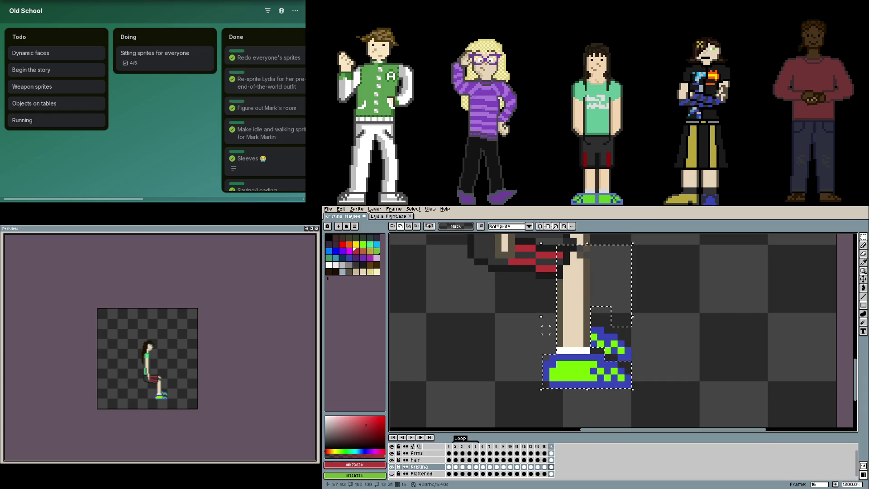
scroll(575, 362, "up", 2)
left_click(605, 347)
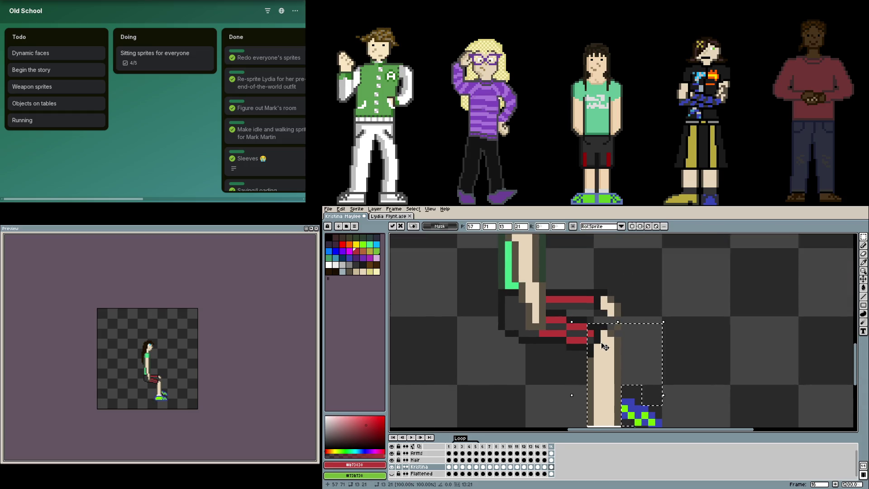
key("Up")
key("ctrl+d")
Marquee a new leg region, trimming a notch and extending it over the arm above
mouse_move(551, 313)
left_mouse_down()
mouse_move(591, 412)
mouse_move(660, 425)
left_mouse_up()
left_click_drag(678, 392, 621, 345, "alt")
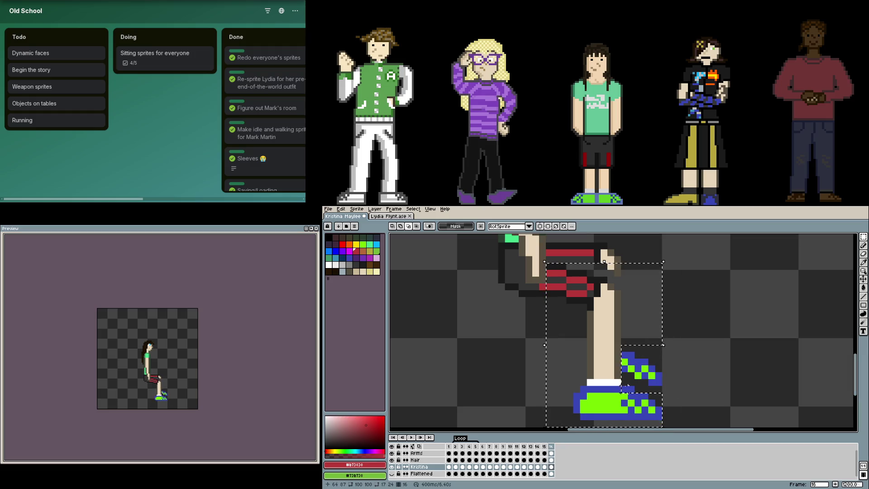
scroll(623, 313, "up", 3)
left_click_drag(613, 326, 548, 287)
Commit the pending transform and select the small hand pixels near the knee, undoing a move
scroll(563, 355, "down", 1)
key("ctrl+t")
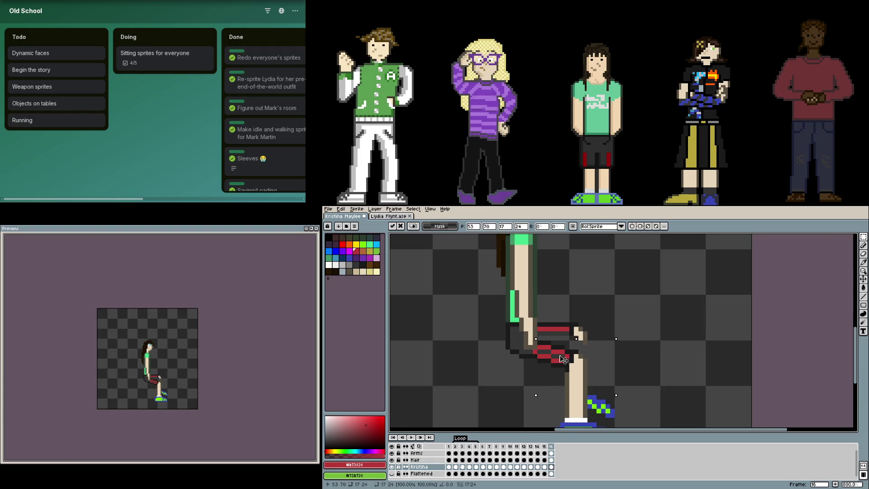
left_click(640, 338)
scroll(598, 334, "up", 1)
left_click_drag(584, 347, 546, 301)
key("ctrl+t")
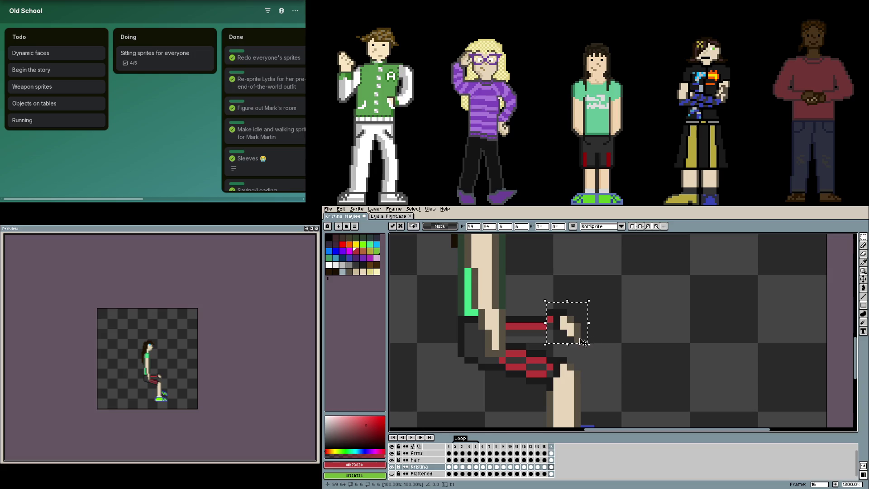
key("ctrl+z")
Lift the sleeve and hand two pixels, tilt them slightly, and commit
left_click_drag(605, 347, 505, 302)
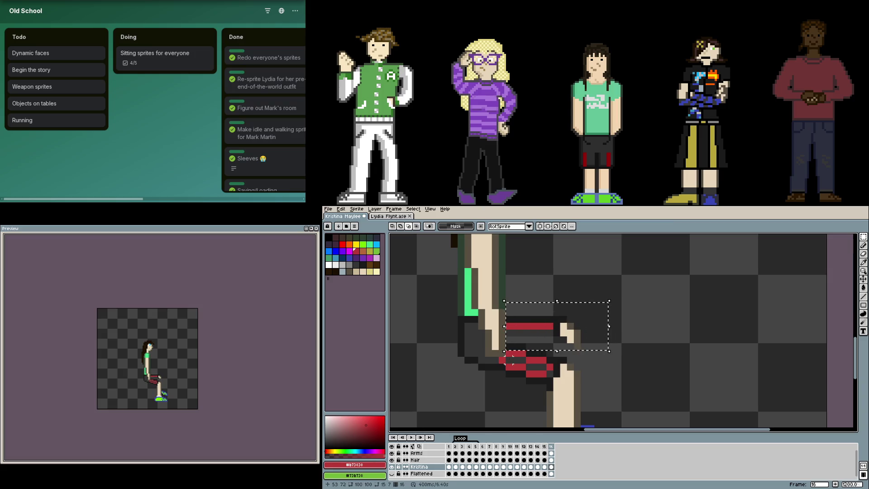
key("Up")
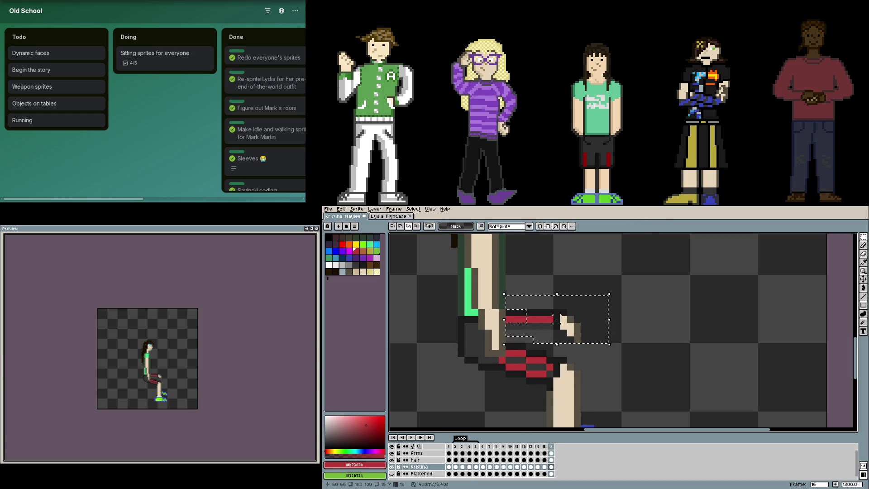
left_click_drag(559, 322, 535, 310)
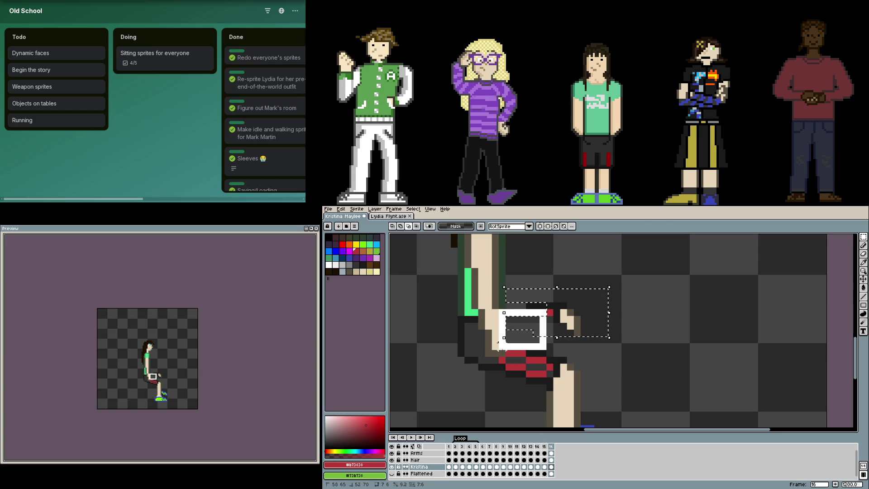
left_click_drag(597, 325, 596, 317)
left_click(646, 312)
Outline the hand's right edge in dark and extend the red stripes on sleeve and shorts
key("b")
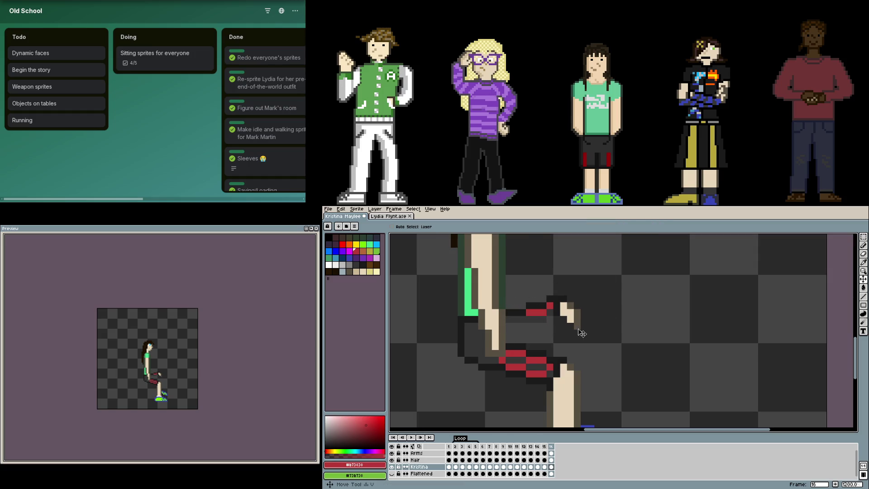
left_click(579, 329, "alt")
left_click_drag(579, 329, 578, 366)
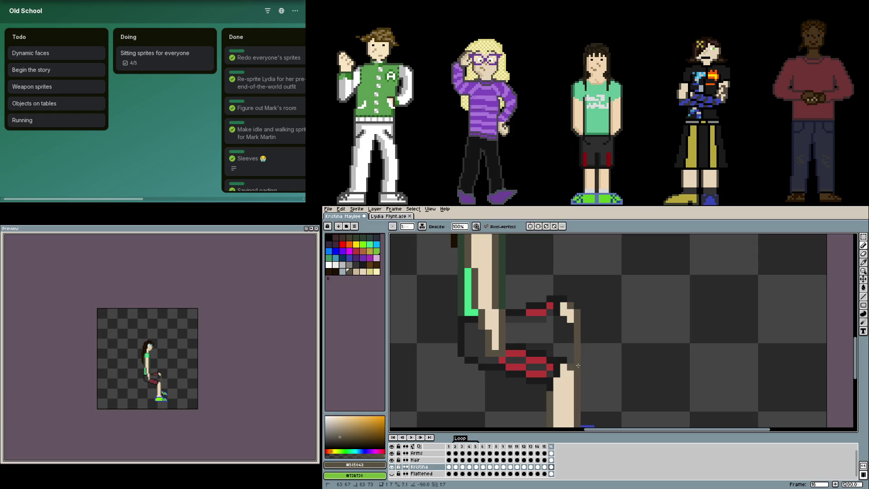
left_click(544, 312, "alt")
left_click(554, 315)
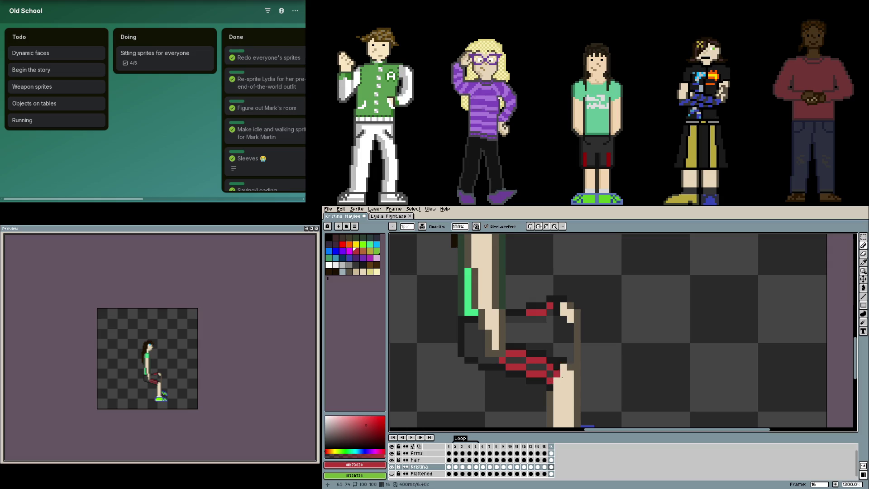
left_click(557, 380, "alt")
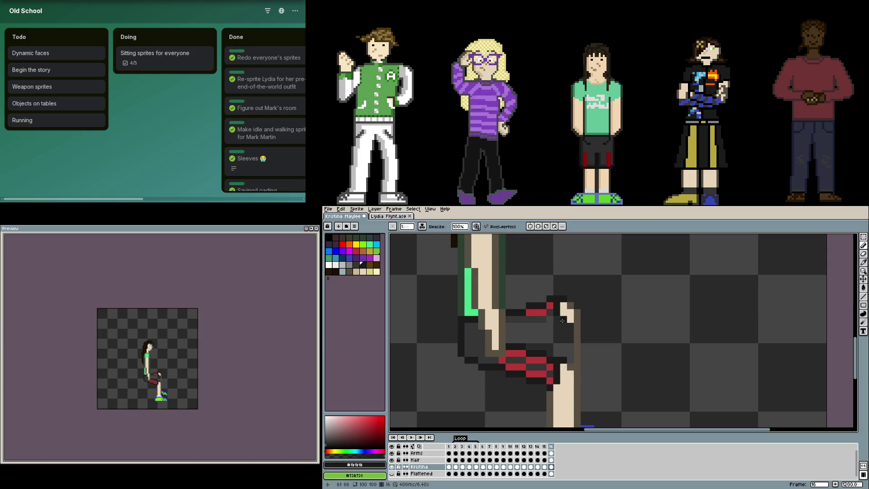
left_click(536, 319)
scroll(535, 318, "up", 1)
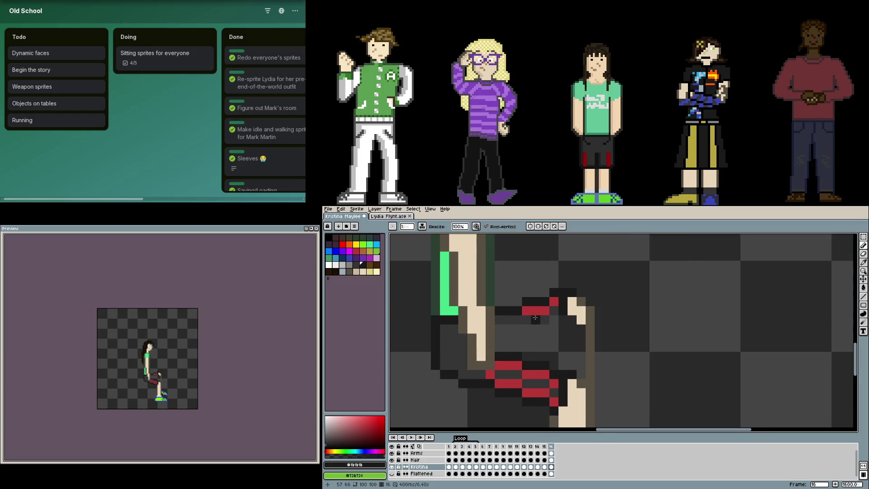
left_click(535, 311, "alt")
mouse_move(528, 313)
left_mouse_down()
mouse_move(520, 319)
mouse_move(553, 329)
mouse_move(554, 320)
mouse_move(498, 338)
mouse_move(522, 346)
mouse_move(547, 338)
mouse_move(564, 319)
mouse_move(561, 294)
left_mouse_up()
left_click(500, 347, "alt")
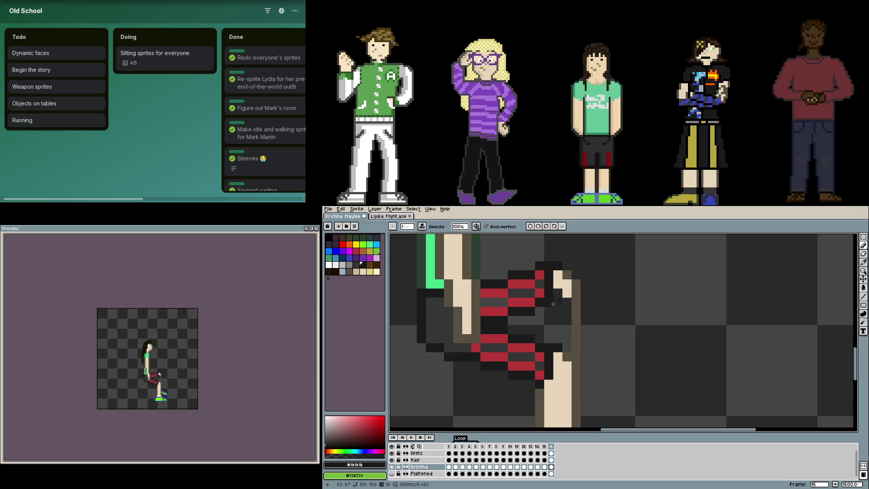
Fill the dark gap beside the thigh with the sampled skin tone using Paint Bucket
key("alt")
left_click(566, 292)
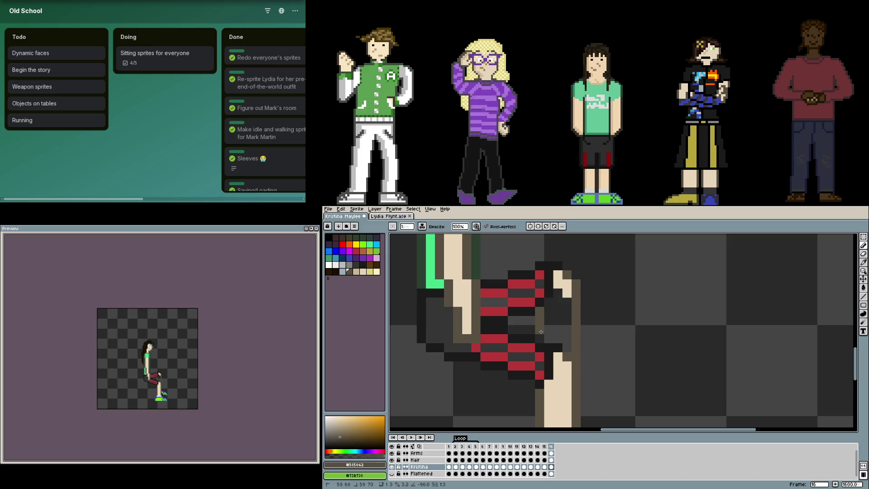
key("g")
left_click(565, 303)
key("b")
Extend the blue shoe shape to the left with the shoe's blue colour
scroll(520, 320, "down", 4)
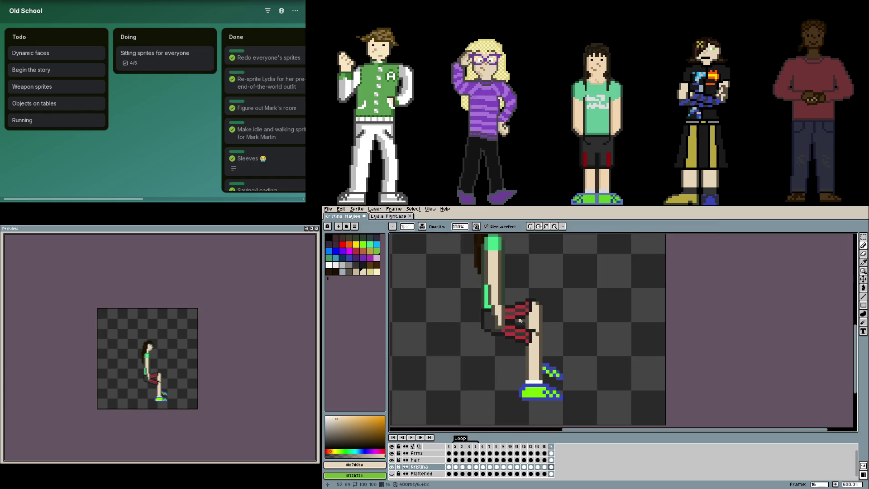
scroll(544, 351, "up", 4)
left_click(568, 318, "alt")
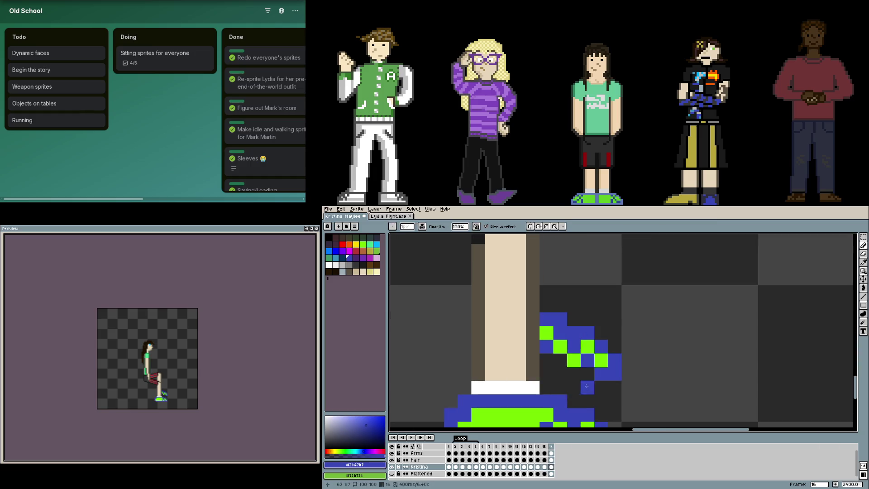
mouse_move(569, 317)
left_mouse_down()
mouse_move(539, 320)
mouse_move(544, 312)
left_mouse_up()
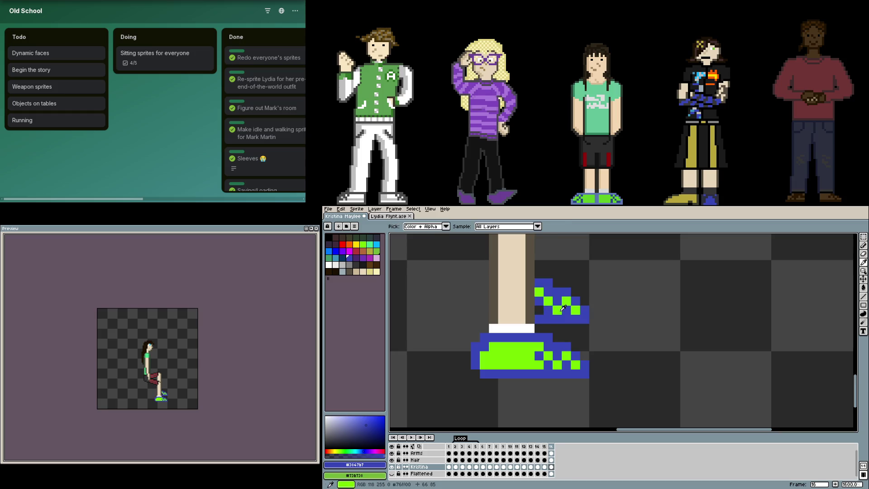
Sample the green colour from the sneaker
left_click(557, 310, "alt")
scroll(552, 308, "down", 5)
scroll(577, 283, "up", 3)
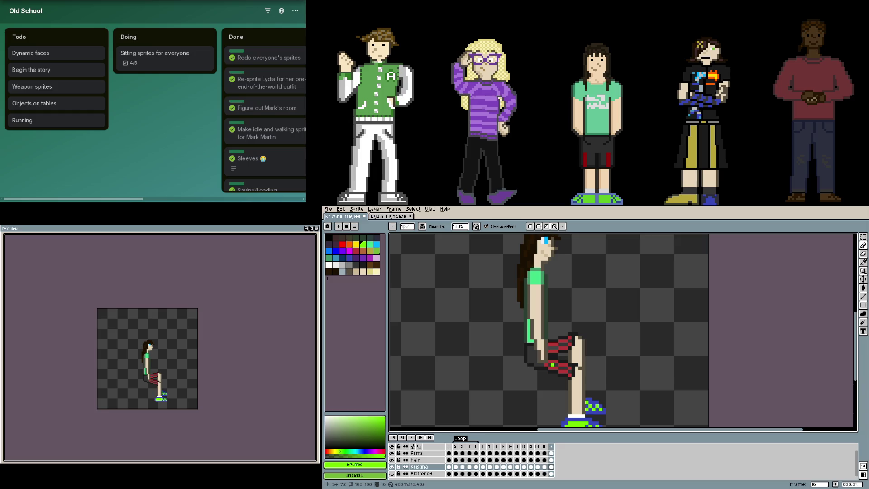
scroll(604, 372, "up", 3)
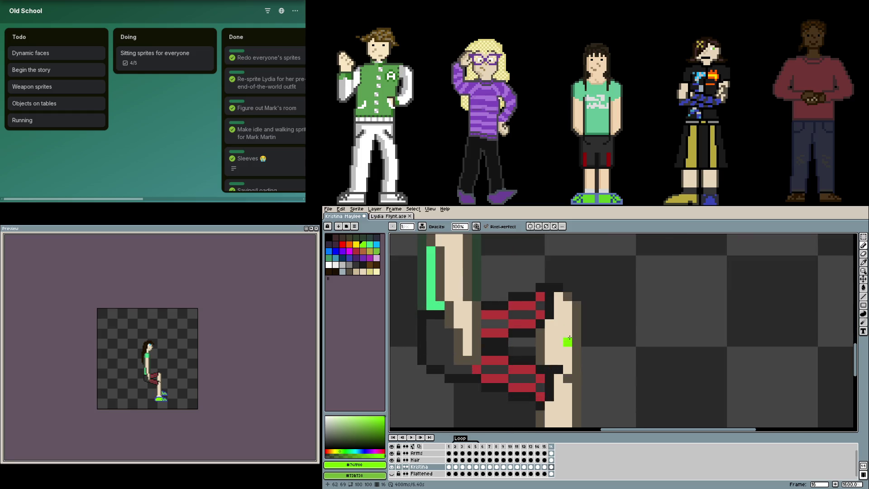
Marquee the arm over the shorts plus the pieces below it and delete them from the layer
key("m")
mouse_move(482, 274)
left_mouse_down()
mouse_move(609, 347)
mouse_move(542, 357)
mouse_move(606, 349)
left_mouse_up()
left_click_drag(574, 374, 591, 382)
scroll(652, 390, "down", 5)
mouse_move(544, 329)
left_mouse_down()
mouse_move(591, 382)
mouse_move(624, 392)
left_mouse_up()
key("Delete")
scroll(608, 411, "up", 2)
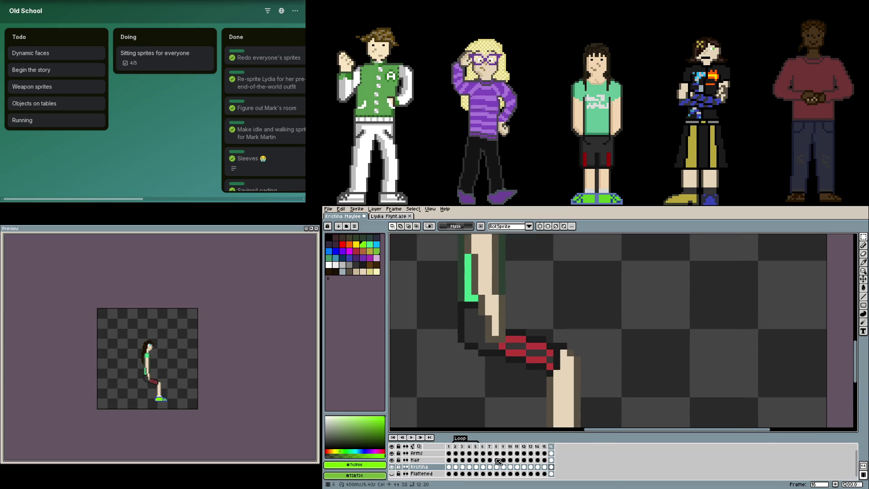
Paste the cut arm onto the Arms layer's cel in frame 16
left_click(551, 453)
key("ctrl+v")
key("Return")
scroll(666, 345, "down", 1)
scroll(677, 349, "down", 2)
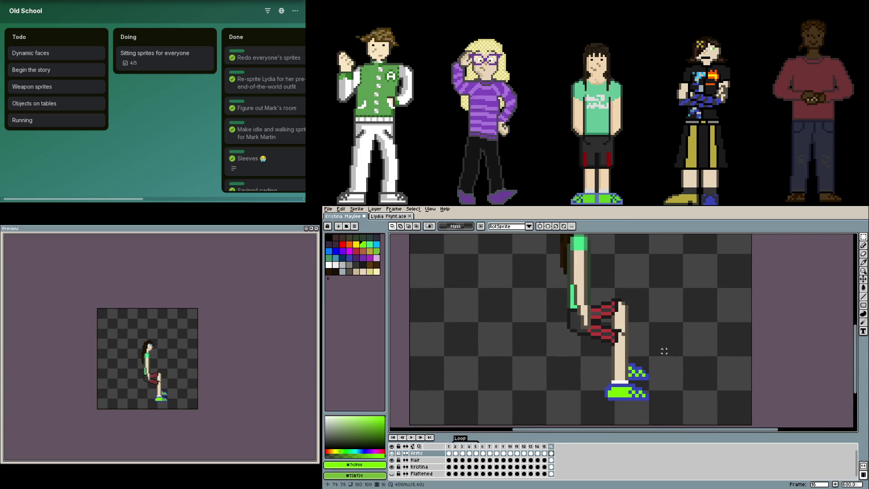
scroll(596, 375, "down", 3)
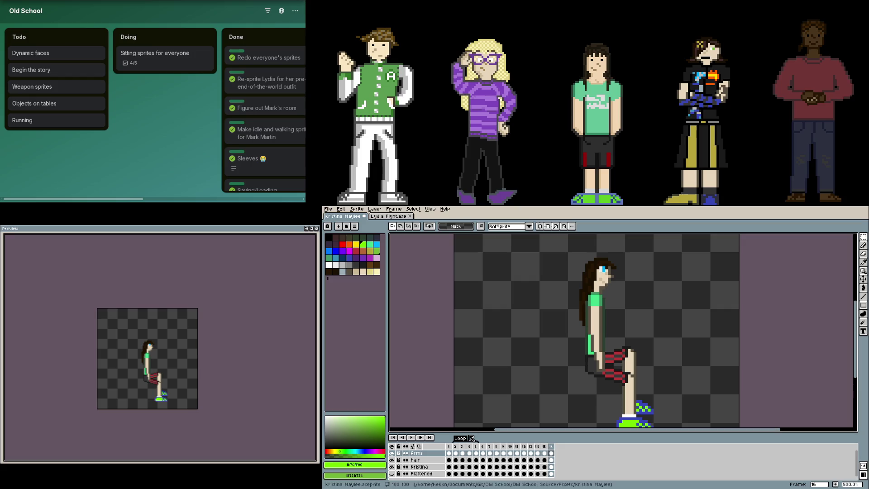
scroll(620, 360, "up", 4)
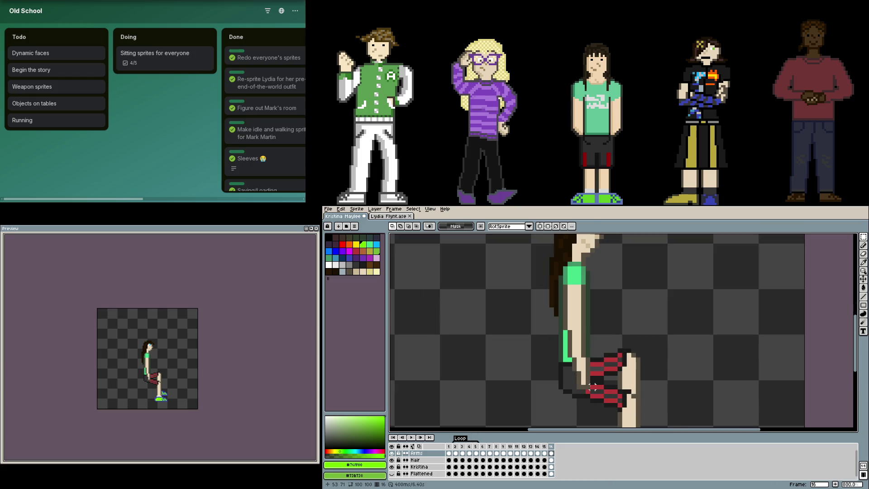
Select the arm and move it off the torso to the right
left_click_drag(588, 387, 553, 267)
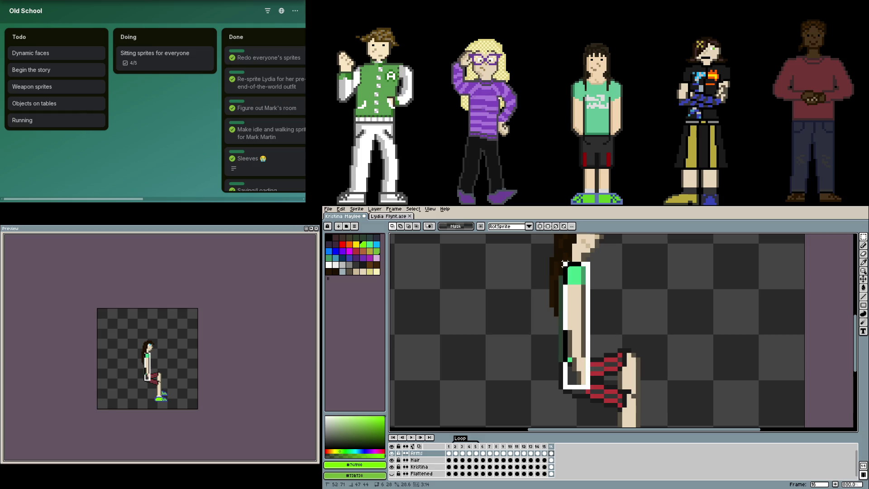
left_click_drag(659, 267, 687, 394)
left_click_drag(688, 309, 744, 311)
key("ctrl+z")
key("ctrl+z")
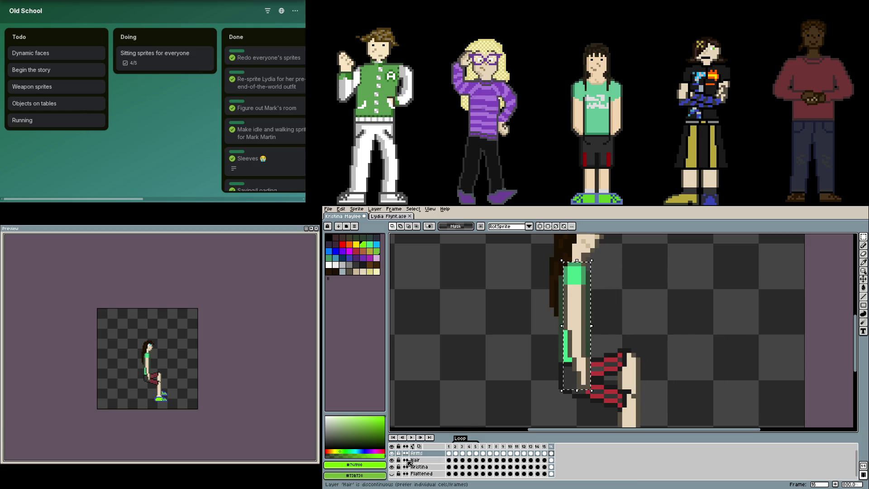
mouse_move(589, 343)
left_mouse_down()
mouse_move(684, 365)
mouse_move(704, 328)
left_mouse_up()
left_click(738, 342)
scroll(738, 358, "up", 1)
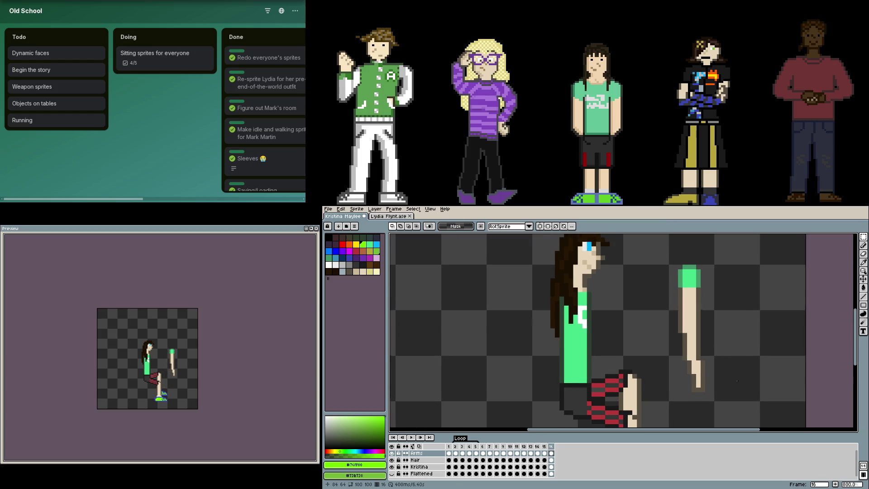
Rotate the upper arm, attach it at the shoulder and angle it downward
left_click_drag(662, 249, 735, 340)
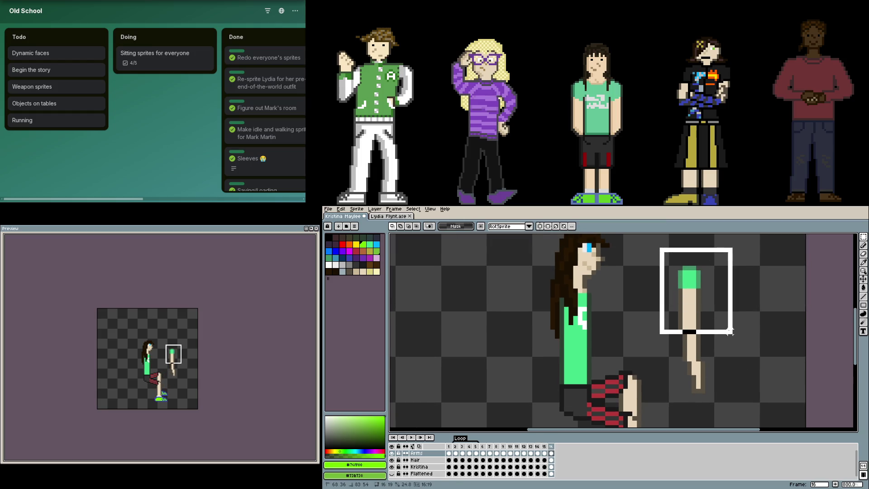
mouse_move(729, 253)
left_mouse_down()
mouse_move(701, 274)
mouse_move(635, 274)
left_mouse_up()
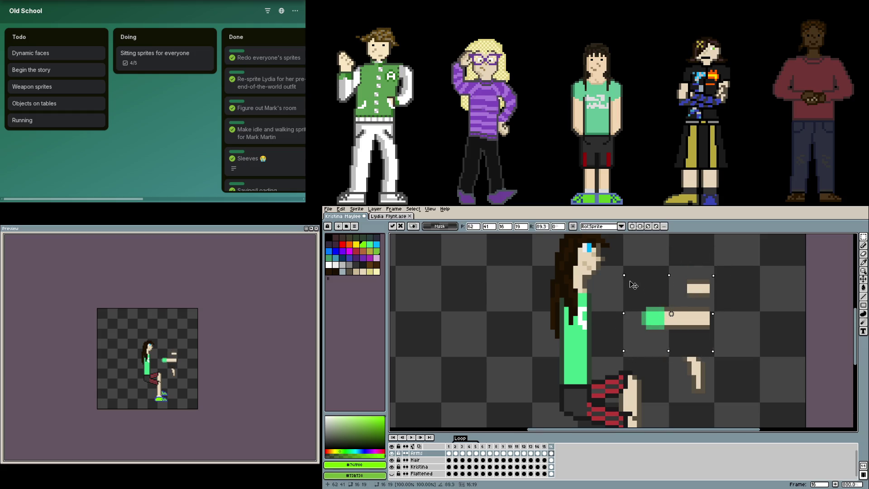
key("Escape")
left_click_drag(679, 321, 731, 377)
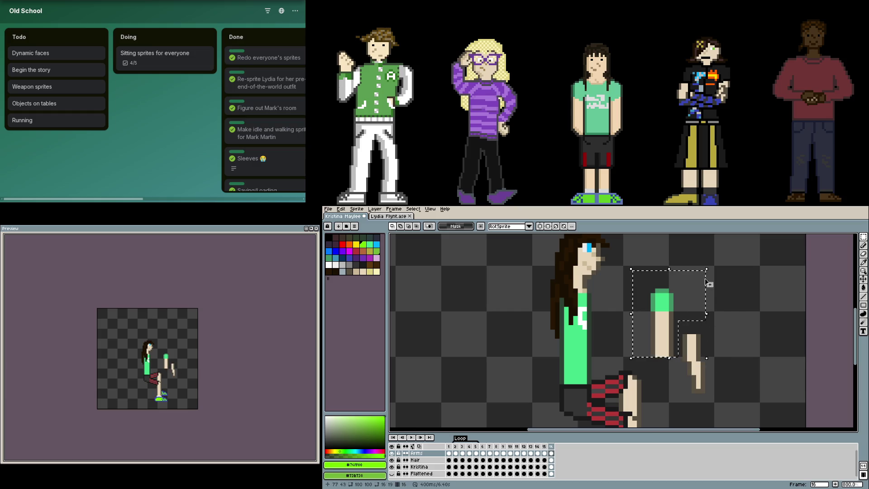
mouse_move(697, 272)
left_mouse_down()
mouse_move(644, 275)
mouse_move(632, 296)
left_mouse_up()
mouse_move(697, 324)
left_mouse_down()
mouse_move(616, 315)
mouse_move(616, 309)
left_mouse_up()
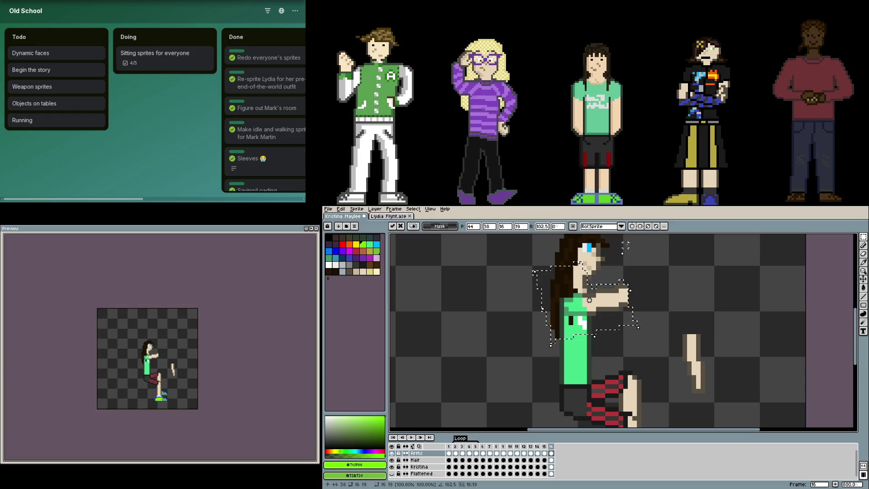
mouse_move(626, 245)
left_mouse_down()
mouse_move(662, 268)
mouse_move(679, 295)
mouse_move(640, 304)
left_mouse_up()
left_click_drag(592, 329, 592, 340)
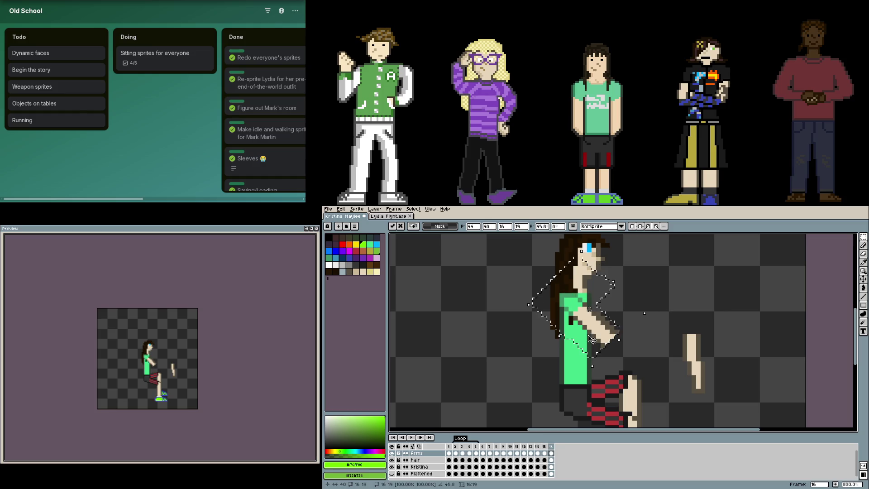
Rotate the forearm and join it at the elbow so it reaches forward
mouse_move(676, 409)
left_mouse_down()
mouse_move(729, 306)
mouse_move(660, 361)
left_mouse_up()
left_click_drag(711, 374, 637, 341)
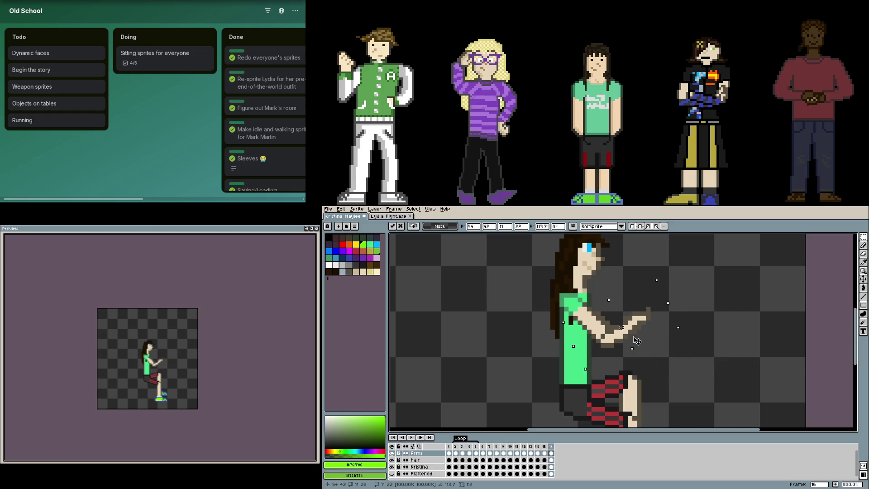
mouse_move(618, 297)
left_mouse_down()
mouse_move(660, 341)
mouse_move(671, 330)
left_mouse_up()
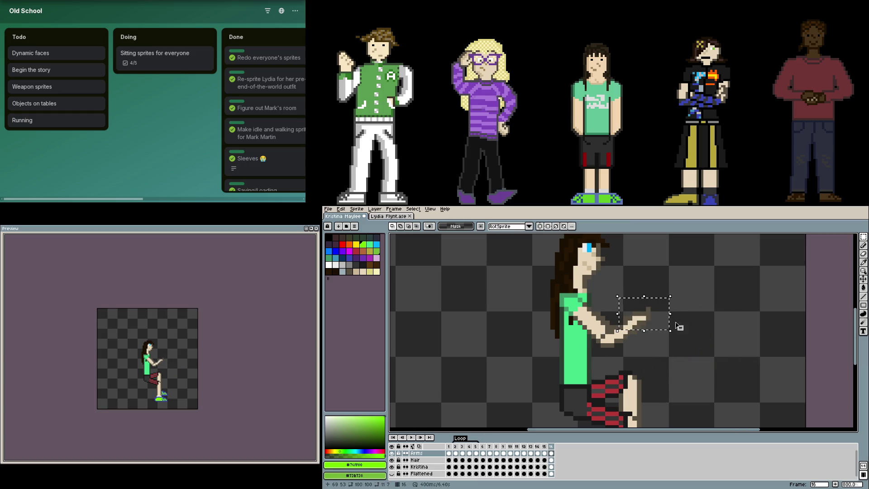
Deselect, add an outline pixel at the forearm tip, and erase stray outline pixels there
key("ctrl+d")
scroll(679, 326, "up", 5)
key("b")
left_click(584, 358, "alt")
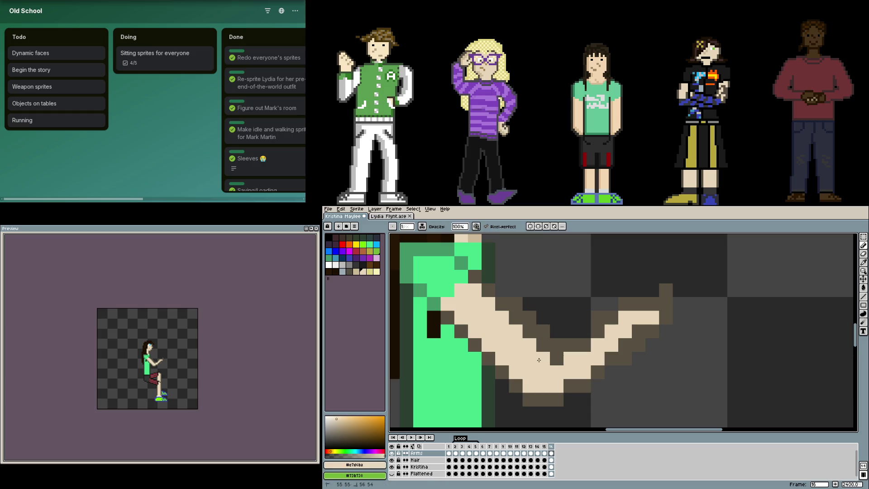
scroll(638, 331, "down", 2)
left_click(647, 336, "alt")
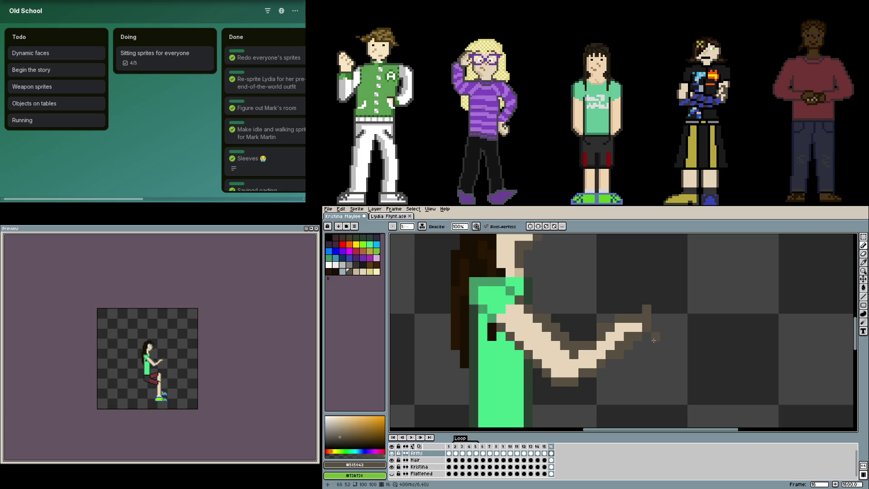
left_click(643, 332, "alt")
left_click(657, 327)
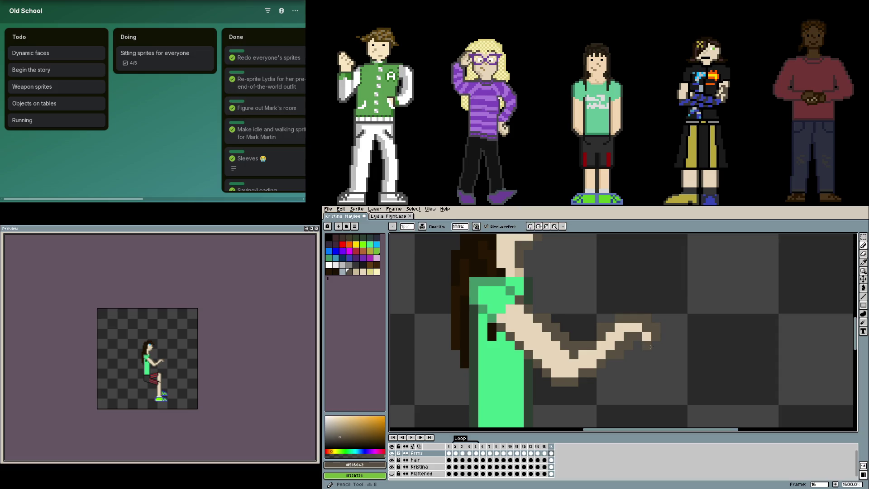
scroll(664, 347, "up", 1)
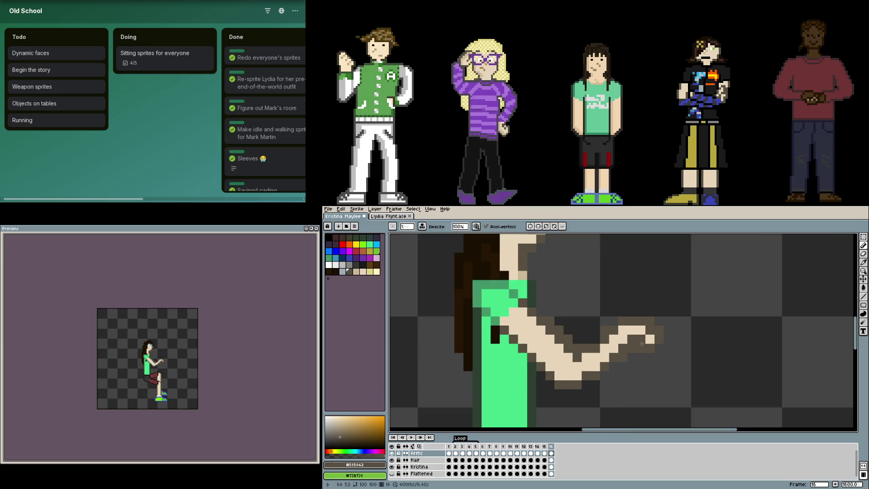
key("e")
left_click_drag(650, 321, 659, 330)
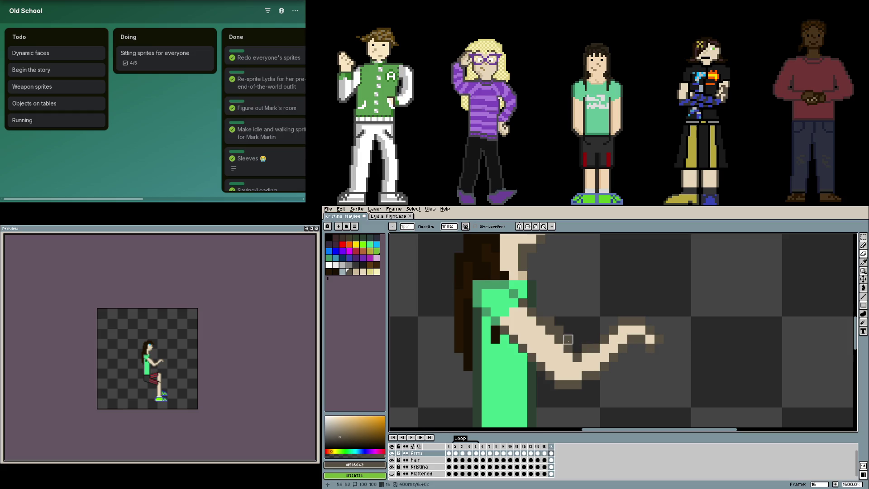
Try a dark shading stroke along the arm's lower edge, then undo it
key("b")
scroll(704, 338, "down", 1)
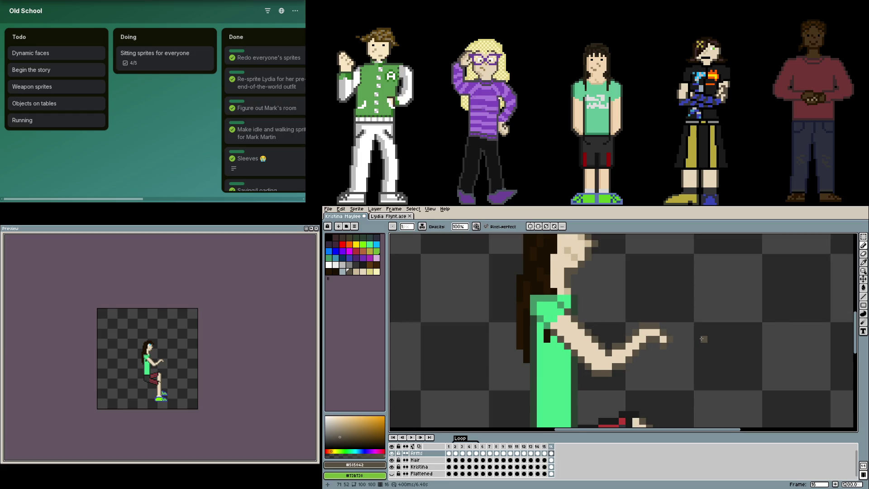
scroll(704, 338, "up", 1)
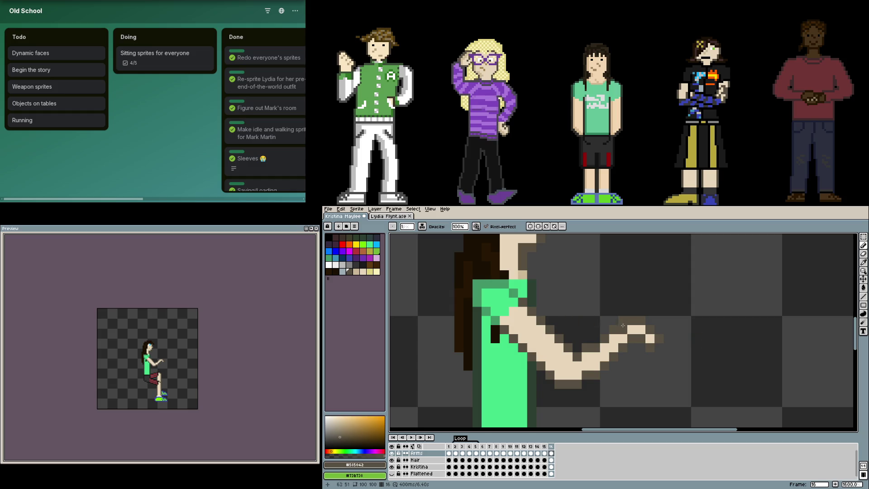
scroll(674, 331, "down", 2)
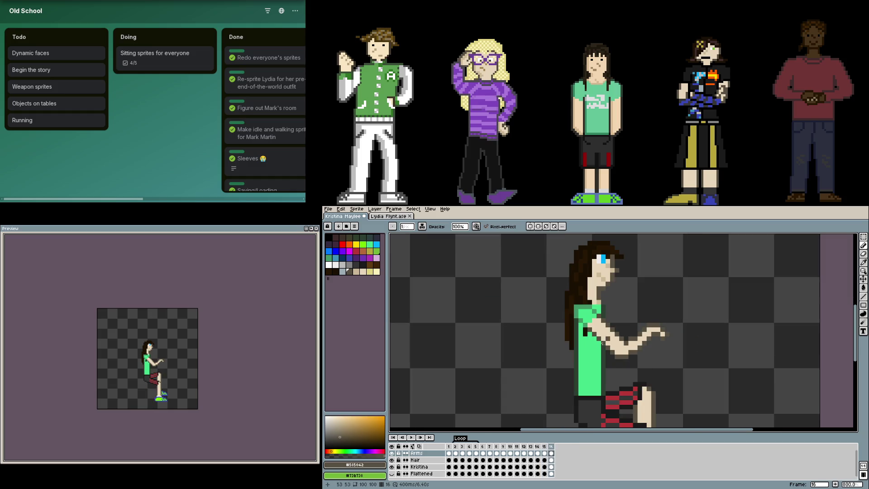
scroll(602, 342, "up", 2)
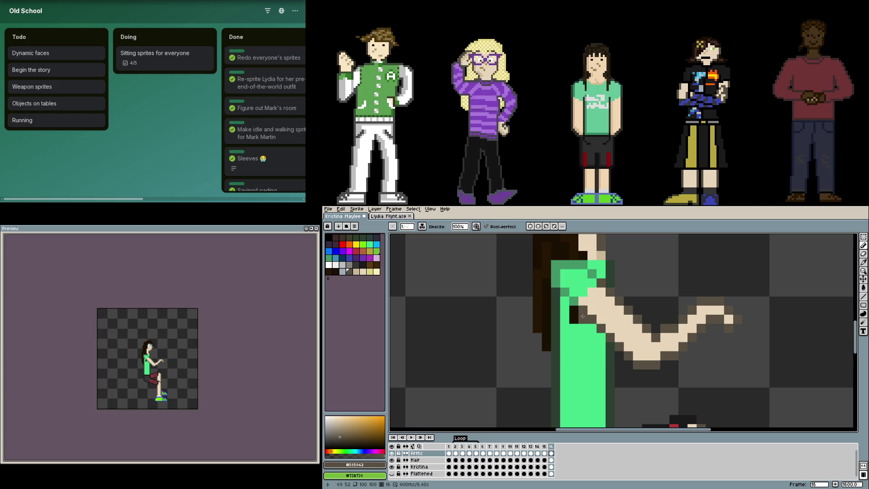
left_click_drag(589, 325, 634, 360)
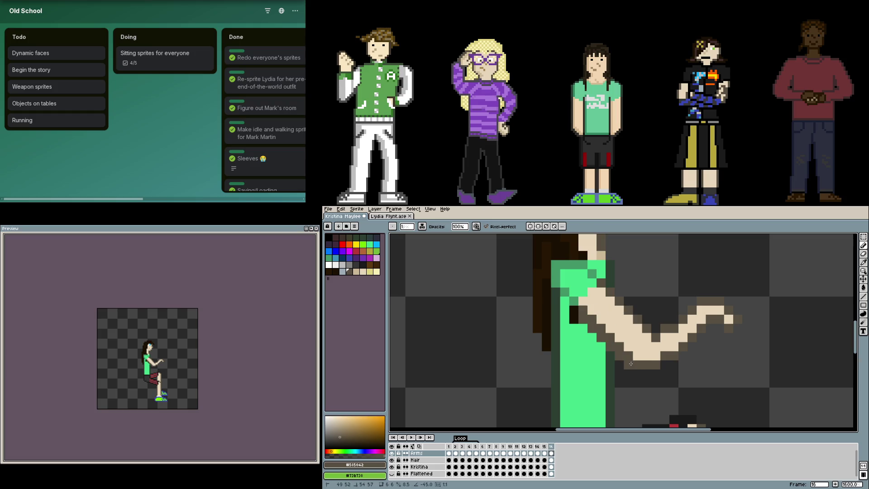
key("ctrl+z")
Paint the stray dark dip pixels on the arm's upper edge in skin tone
left_click(626, 302)
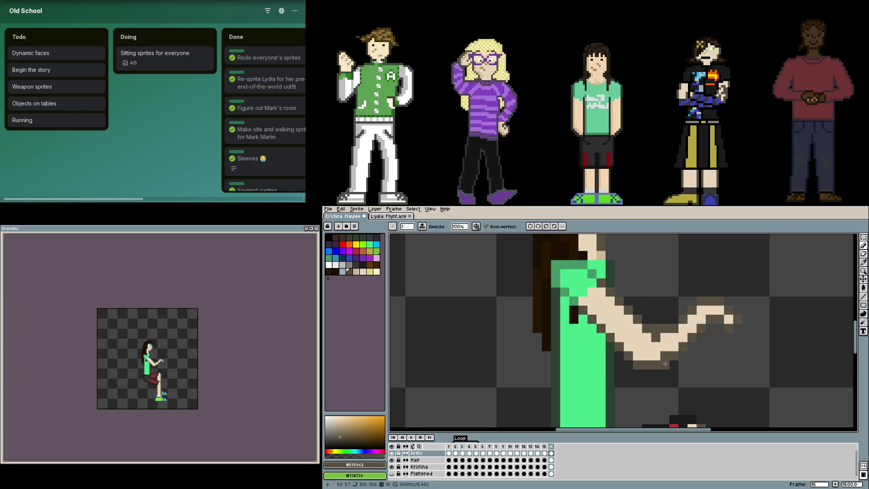
key("ctrl+z")
left_click(691, 333, "alt")
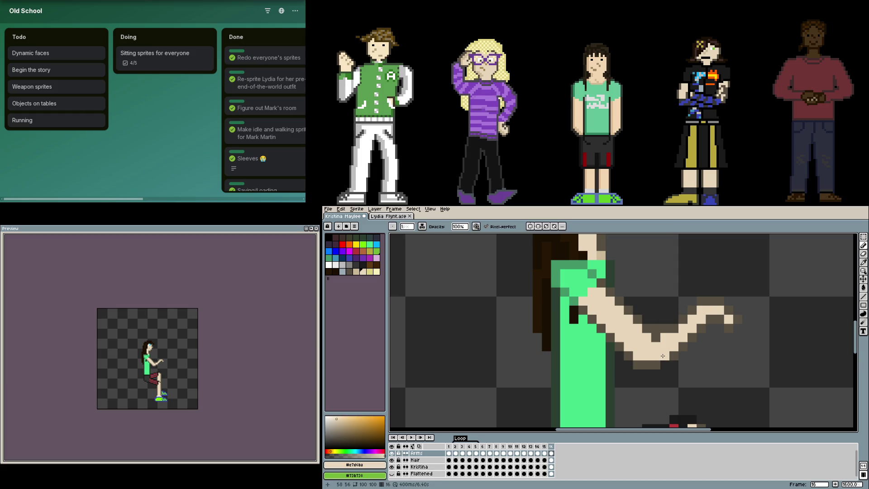
key("ctrl+z")
left_click(683, 320)
left_click(656, 337)
left_click(674, 320)
left_click(663, 324)
key("ctrl+z")
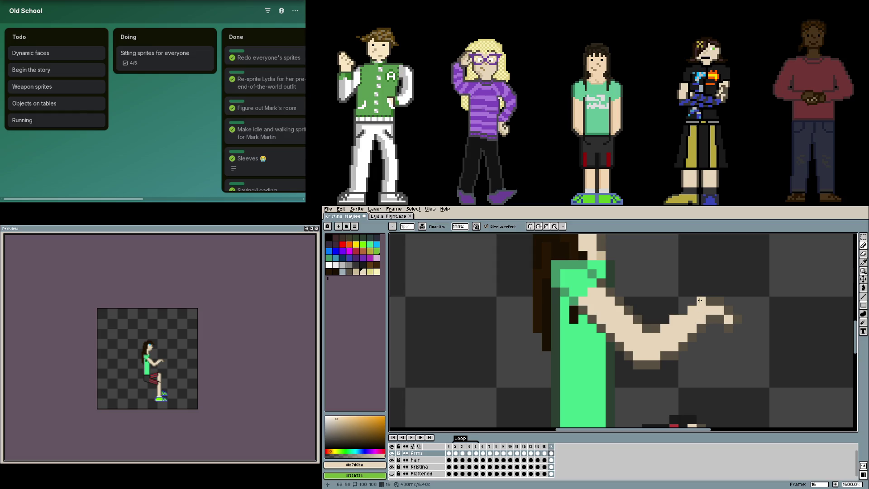
Redraw the dark outline along the arm's upper edge and extend the bottom outline one pixel
left_click(653, 324, "alt")
left_click(682, 311)
left_click(675, 311)
left_click(692, 301)
left_click(737, 311)
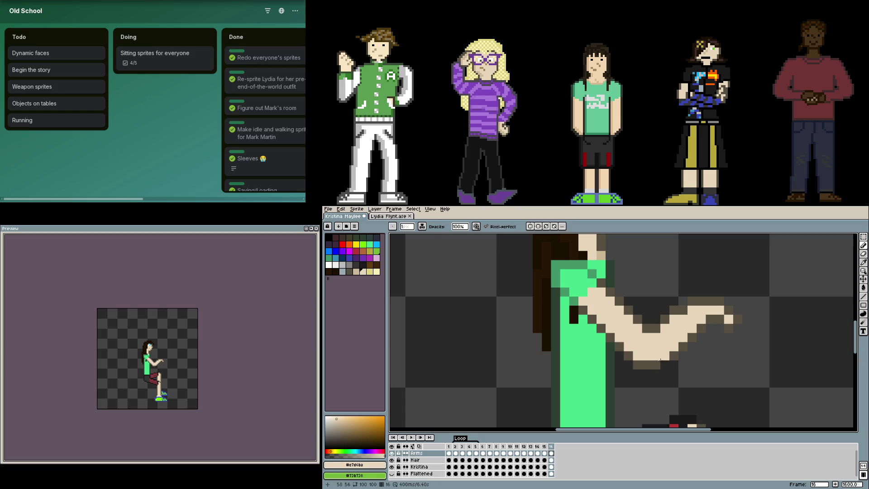
left_click(668, 363)
Add a dark outline pixel on the arm edge and cover extra outline pixels with skin tone
scroll(738, 294, "up", 5)
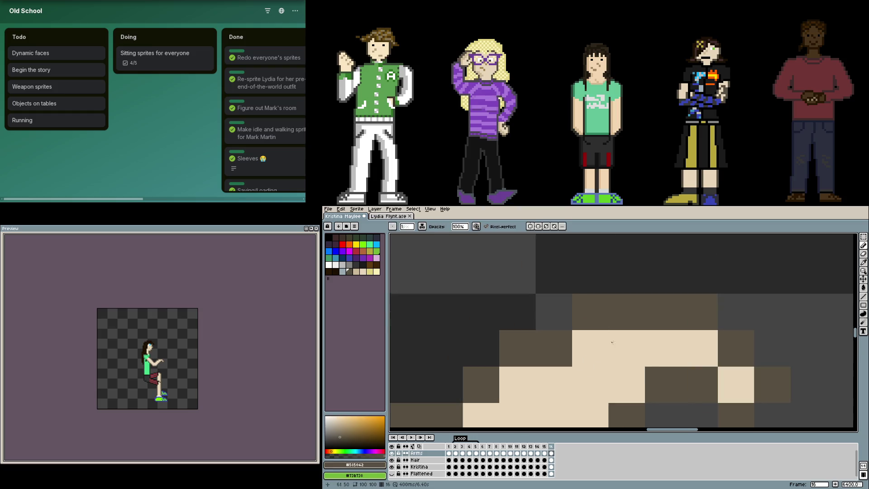
left_click(568, 343, "alt")
left_click(584, 319, "alt")
left_click(558, 318)
scroll(663, 329, "down", 5)
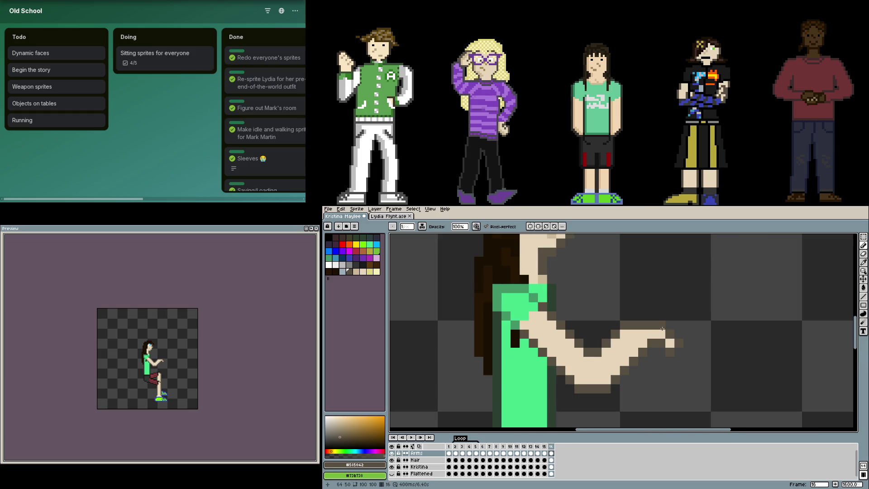
left_click(661, 334, "alt")
left_click(661, 325)
left_click(652, 325)
left_click(670, 335)
Draw a diagonal dark outline along the arm
left_click(676, 342, "alt")
left_click(652, 315)
left_click(661, 315)
left_click(670, 325)
left_click(678, 334)
left_click(688, 343)
key("m")
scroll(704, 344, "down", 3)
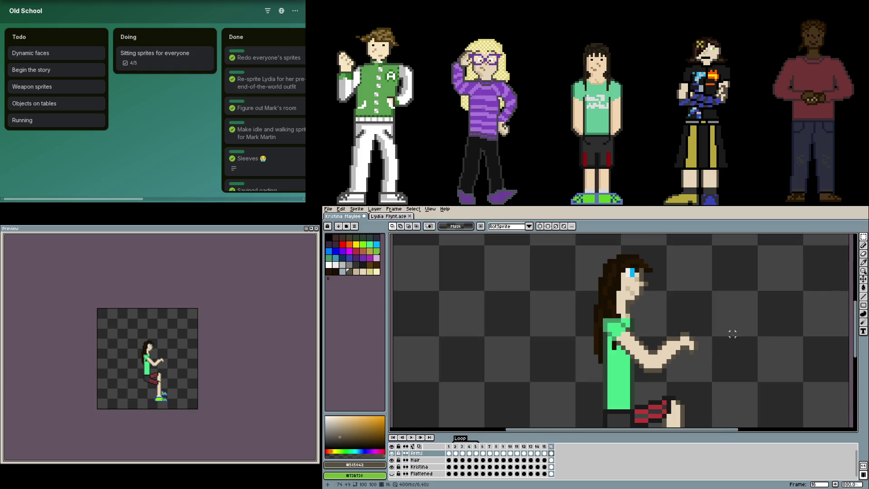
Draw skin-tone pixels along the arm's upper edge
scroll(715, 343, "up", 3)
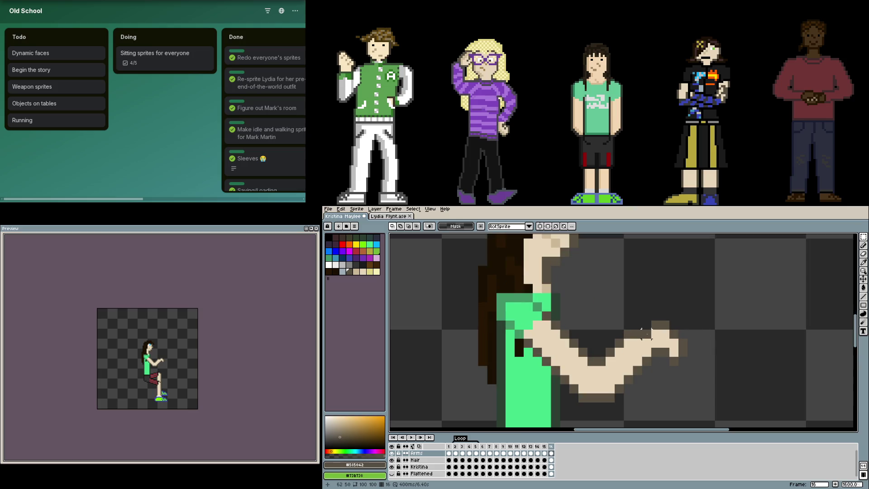
key("b")
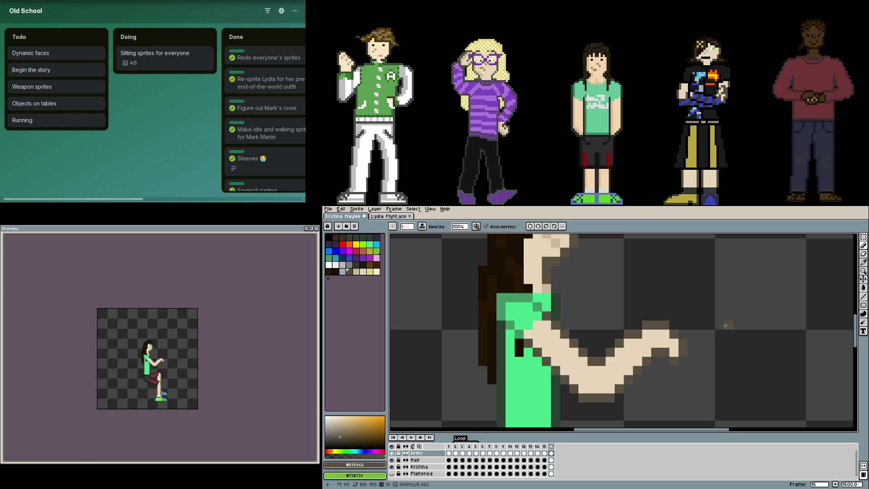
scroll(715, 315, "down", 5)
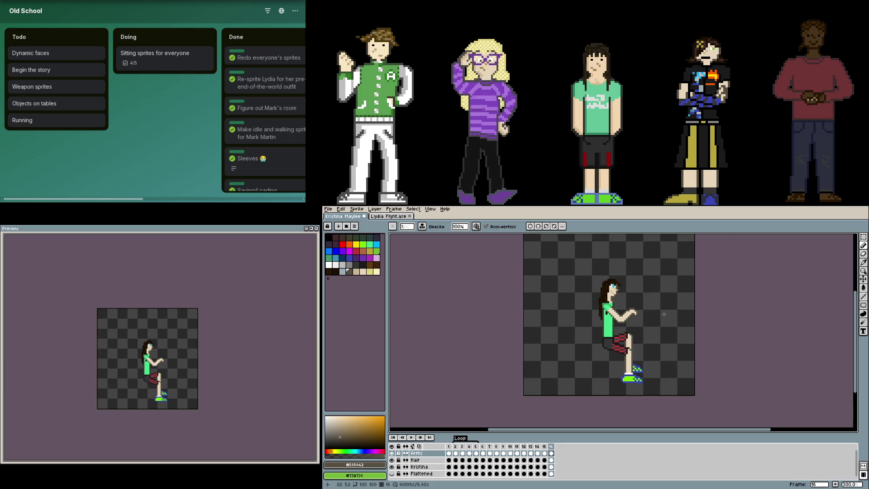
scroll(616, 308, "up", 7)
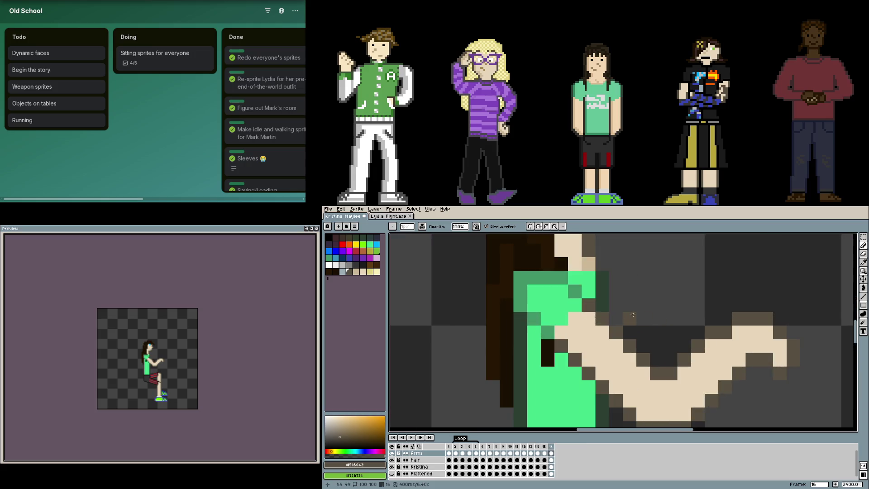
key("i")
left_click(543, 323)
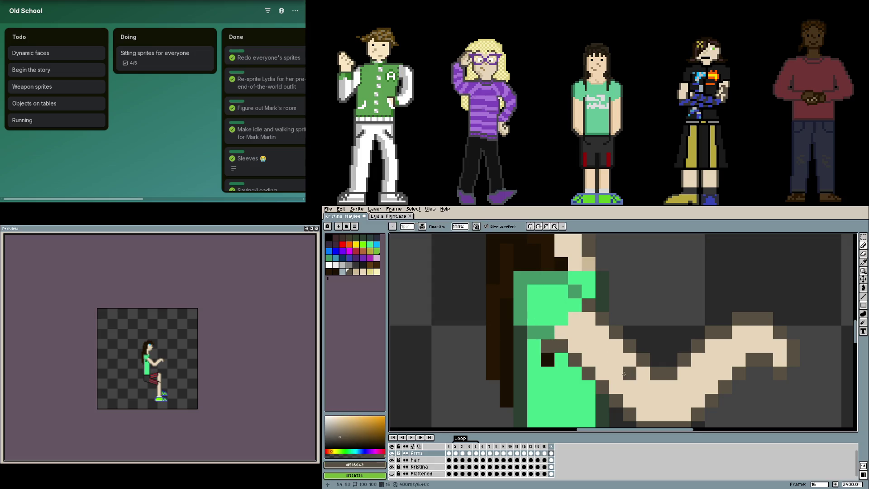
scroll(630, 372, "down", 2)
left_click(616, 361, "alt")
left_click_drag(616, 361, 566, 305)
Paint a green shirt pixel at the shoulder and cover the shadow under the arm with skin
scroll(532, 287, "up", 3)
key("alt")
left_click(548, 317, "alt")
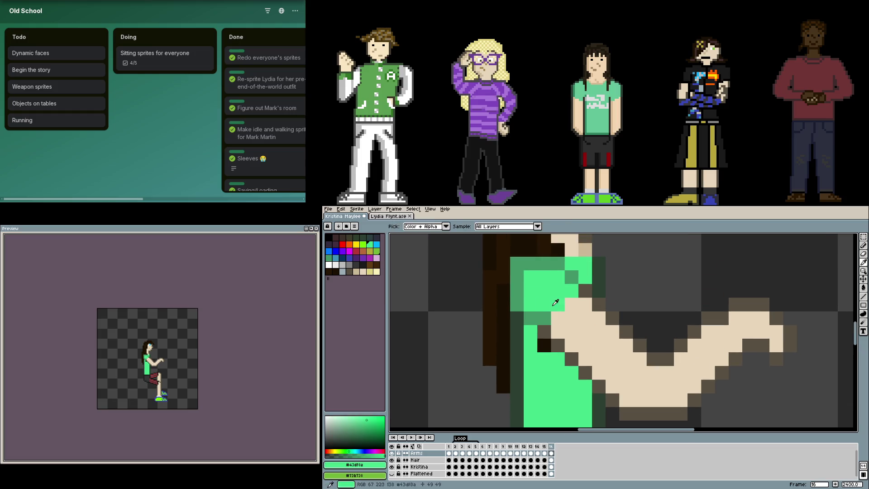
scroll(607, 325, "down", 1)
left_click(628, 329)
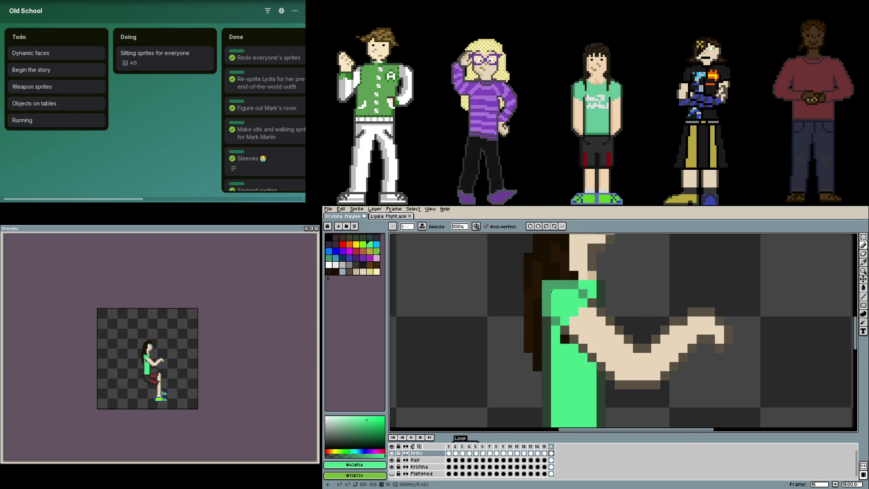
scroll(699, 311, "down", 4)
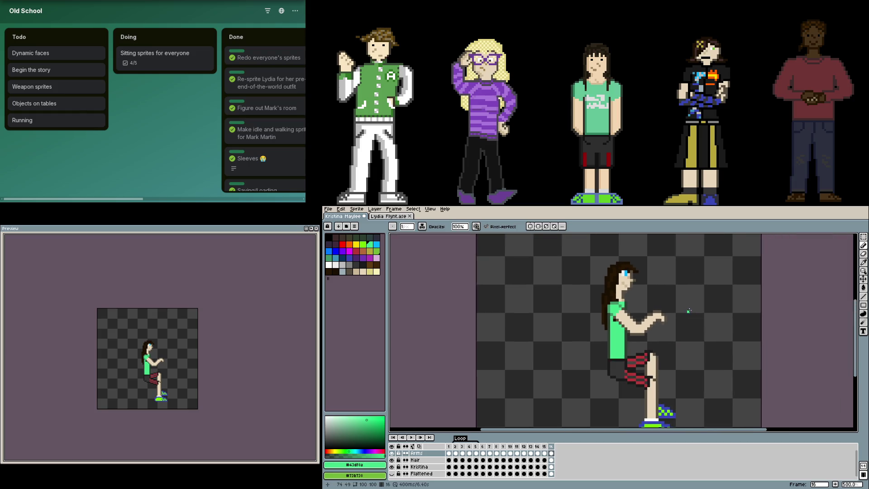
scroll(685, 311, "up", 4)
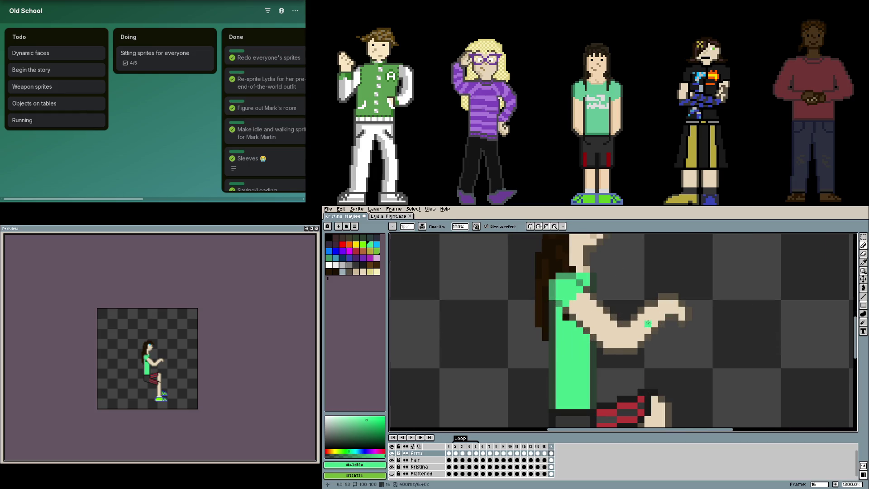
left_click(629, 356, "alt")
left_click(627, 344, "alt")
left_click_drag(627, 350, 614, 351)
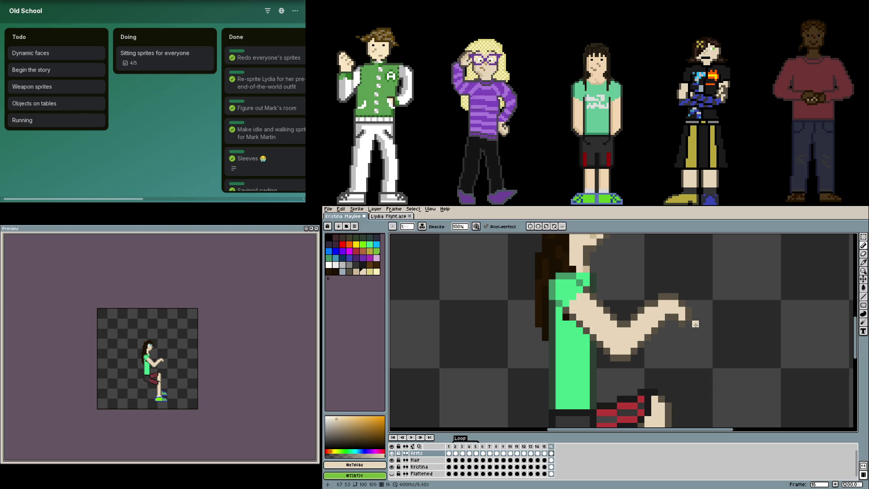
Darken the elbow's V with outline colour and erase stray dark pixels below the elbow
scroll(648, 359, "up", 3)
left_click(574, 355, "alt")
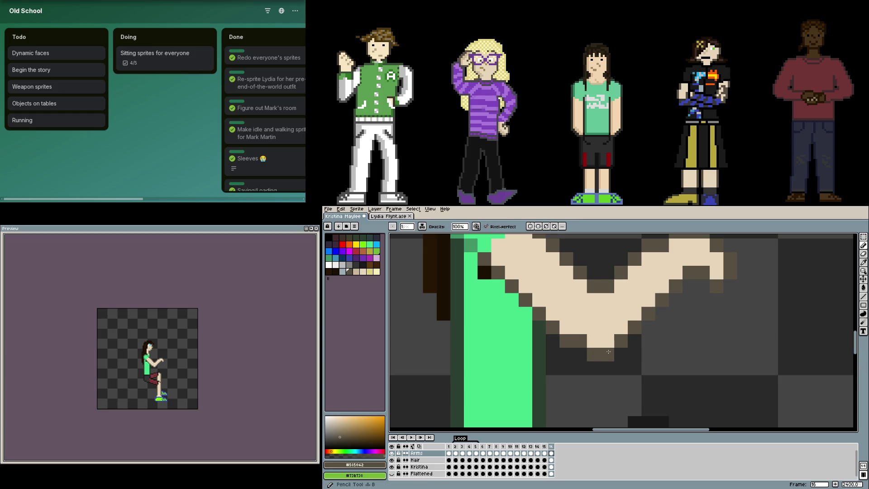
left_click(601, 341)
left_click(622, 327)
key("e")
left_click(621, 341)
left_click(567, 327)
left_click(566, 341)
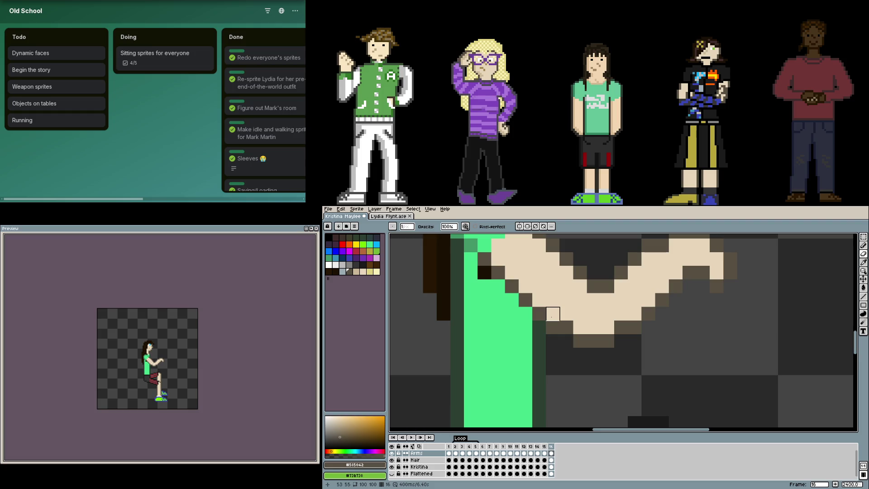
Toggle the Arms layer's visibility off and back on to check underneath
scroll(645, 311, "down", 5)
scroll(678, 299, "down", 2)
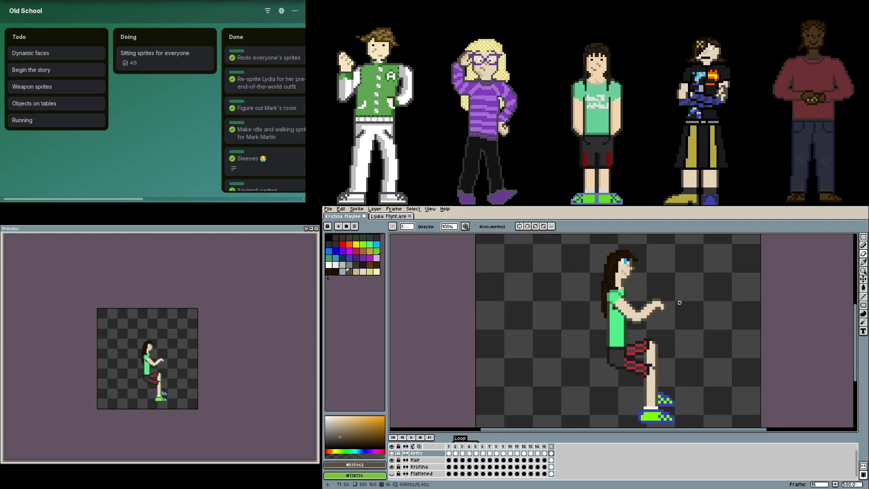
scroll(601, 300, "up", 8)
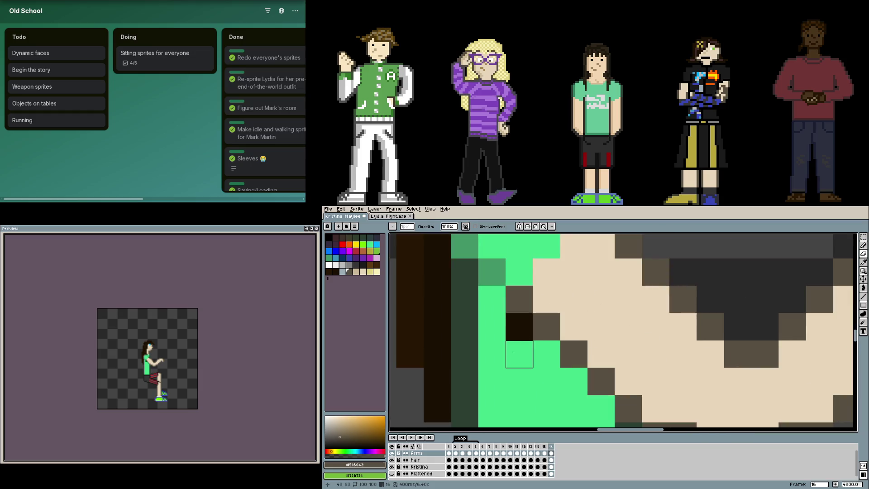
left_click(392, 453)
scroll(442, 392, "down", 3)
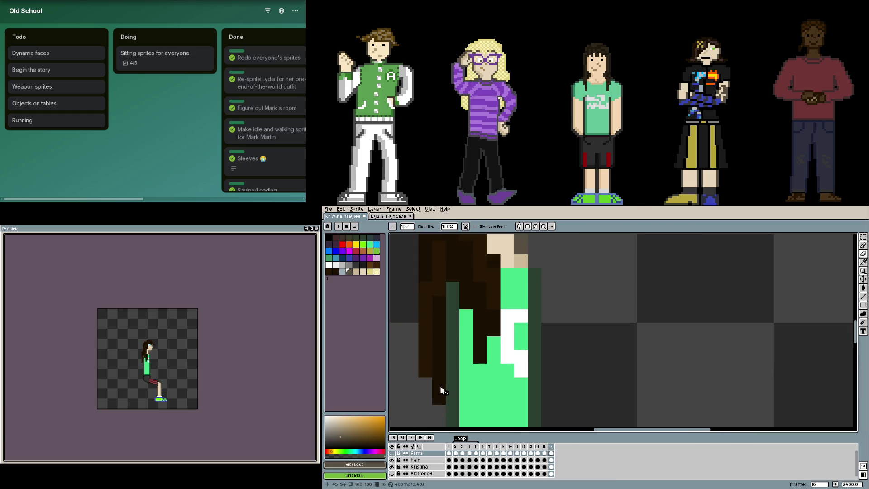
left_click(393, 454)
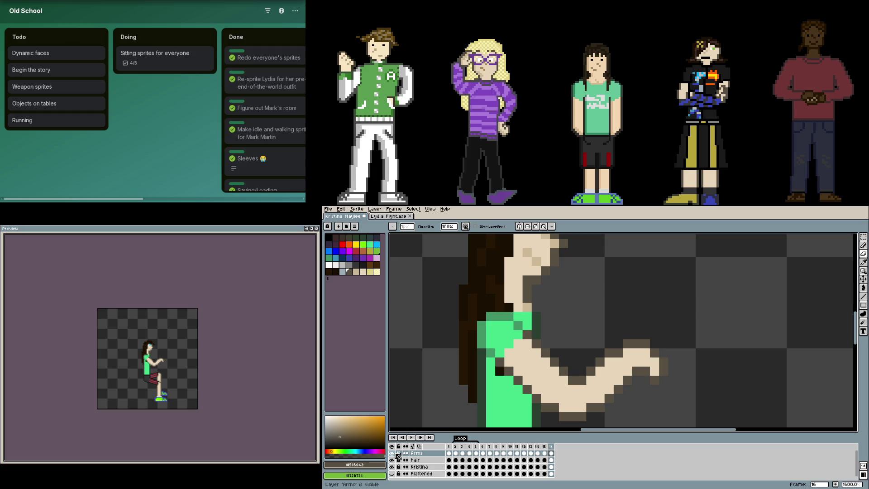
Select the Hair layer and zoom in and out around the figure
left_click(415, 460)
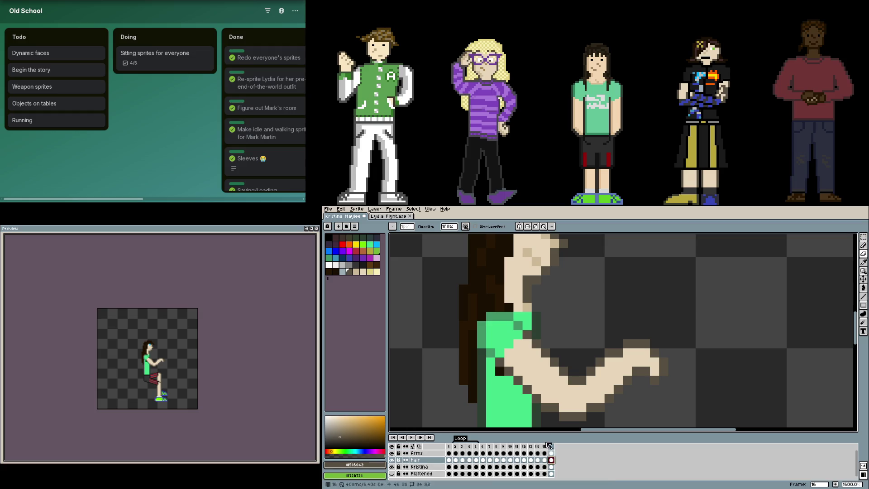
scroll(491, 371, "down", 1)
scroll(491, 371, "up", 2)
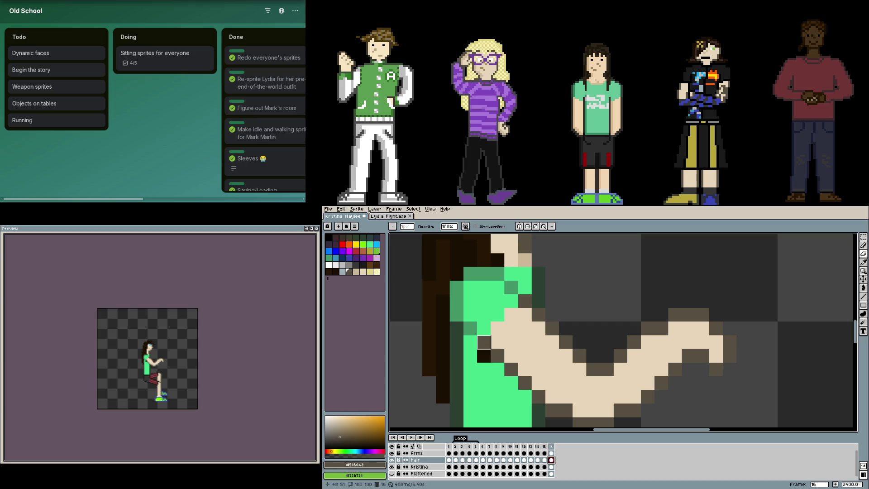
scroll(484, 343, "down", 4)
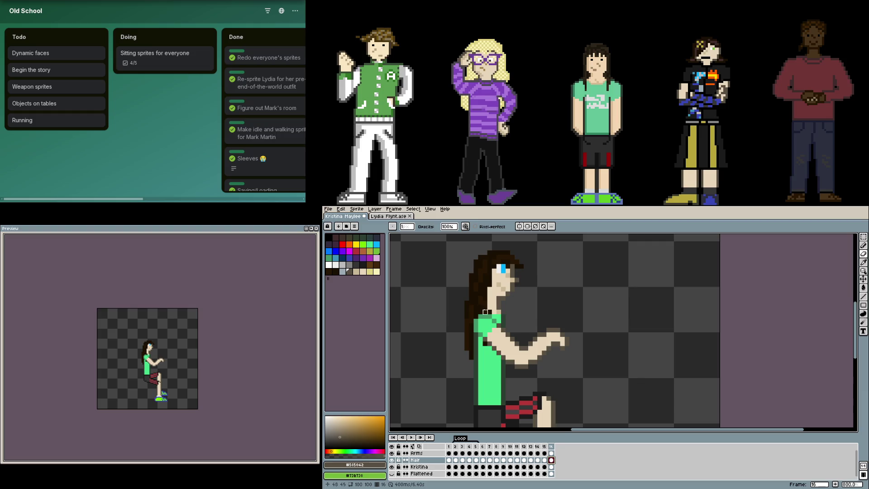
scroll(589, 358, "down", 3)
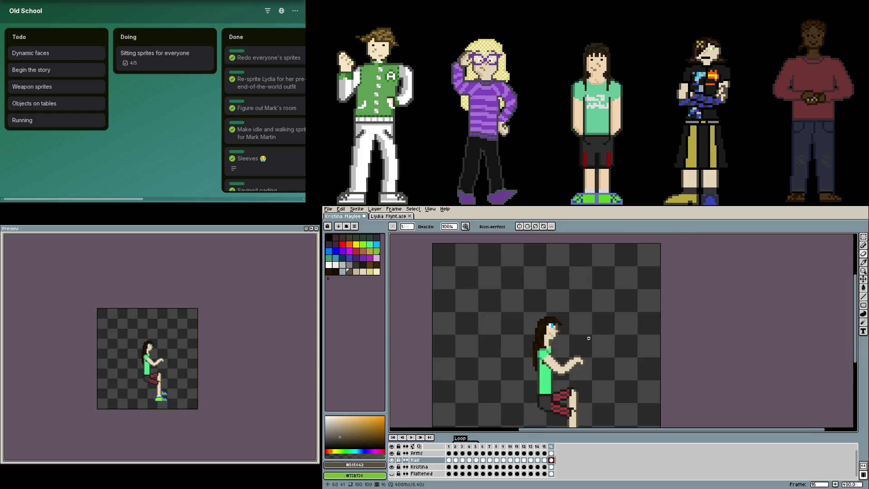
scroll(588, 338, "up", 2)
scroll(582, 349, "down", 2)
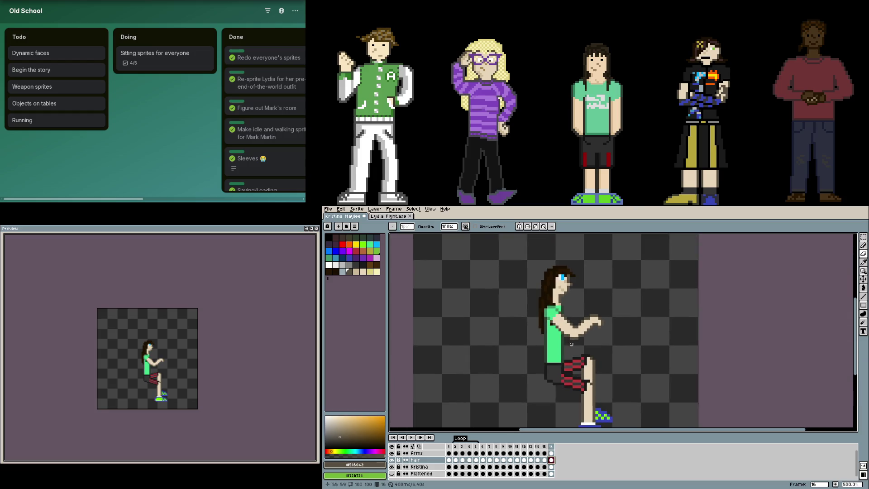
scroll(579, 355, "up", 5)
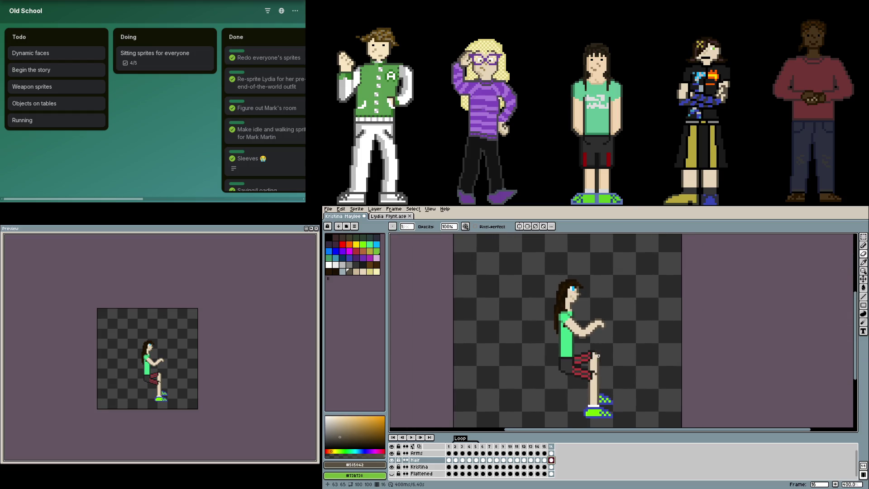
Centre the arm, make Arms the active layer, and compare frames 2 and 16
left_click_drag(576, 386, 585, 427)
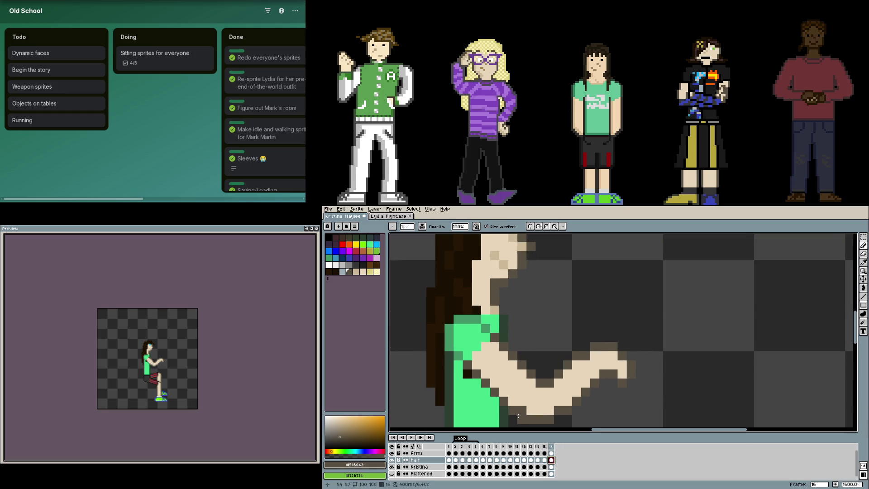
left_click(455, 453)
left_click(455, 453)
left_click(551, 454)
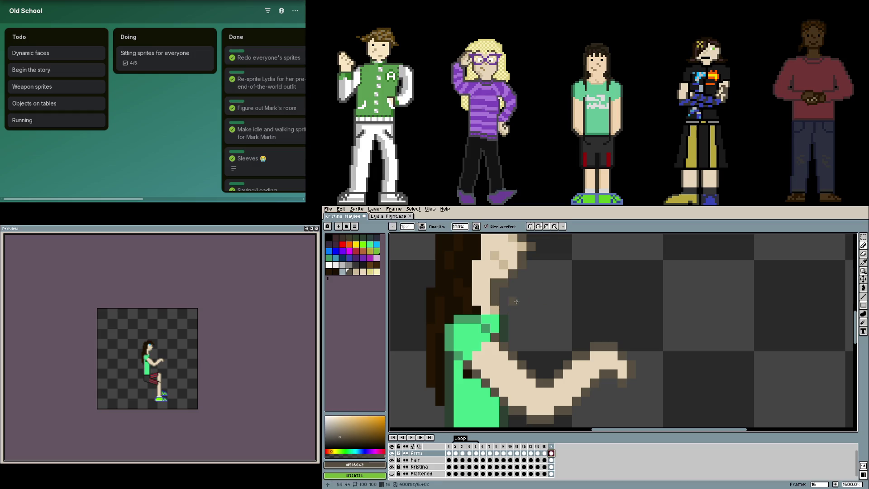
scroll(590, 368, "down", 1)
Copy the arm, flip it vertically, place it above the original, and squash it to 8 px tall
key("m")
left_click_drag(475, 315, 623, 399)
left_click(534, 305)
mouse_move(482, 328)
left_mouse_down()
mouse_move(621, 411)
mouse_move(633, 410)
mouse_move(613, 388)
mouse_move(602, 311)
mouse_move(588, 294)
mouse_move(602, 311)
left_mouse_up()
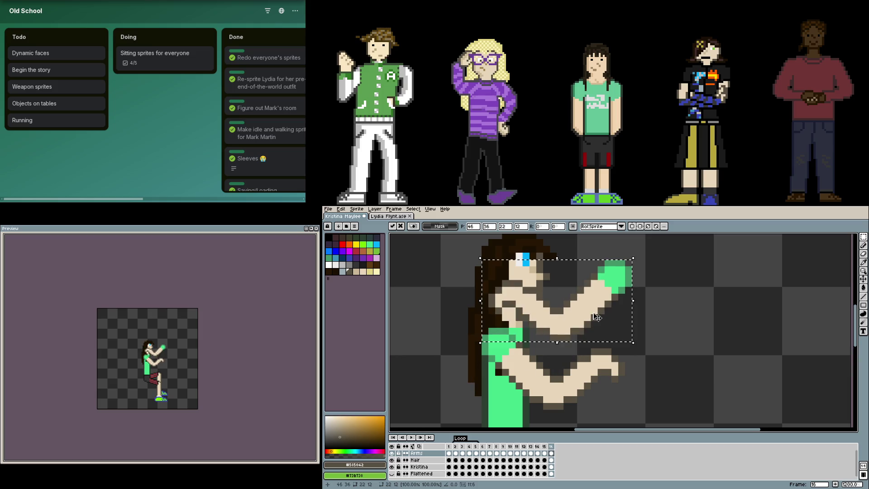
key("shift+v")
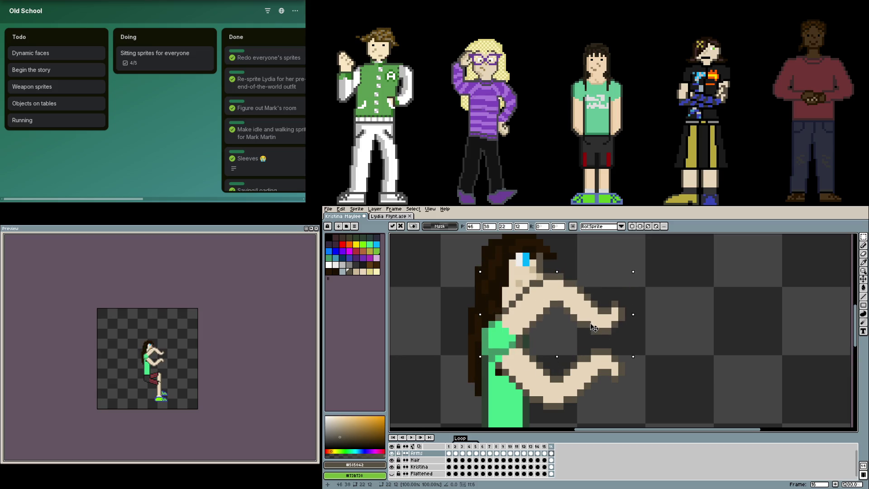
mouse_move(594, 320)
left_mouse_down()
mouse_move(588, 303)
mouse_move(592, 333)
left_mouse_up()
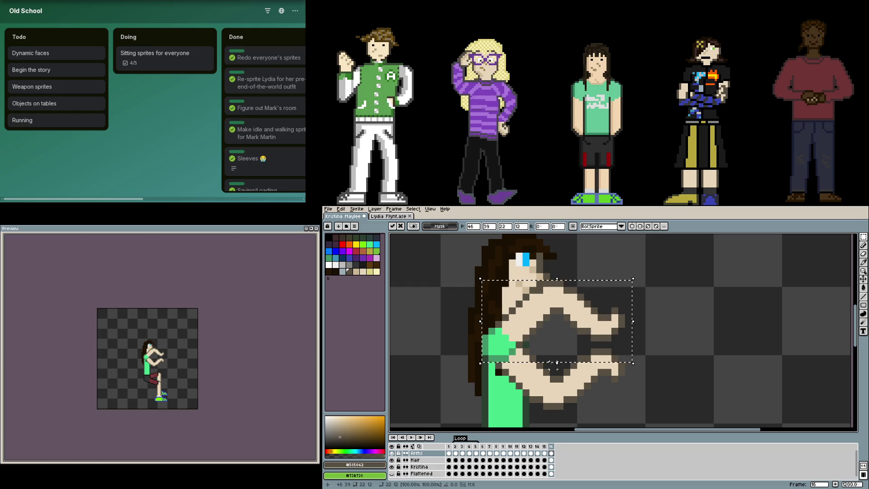
mouse_move(565, 327)
left_mouse_down()
mouse_move(559, 339)
mouse_move(572, 326)
left_mouse_up()
left_click_drag(562, 280, 563, 308)
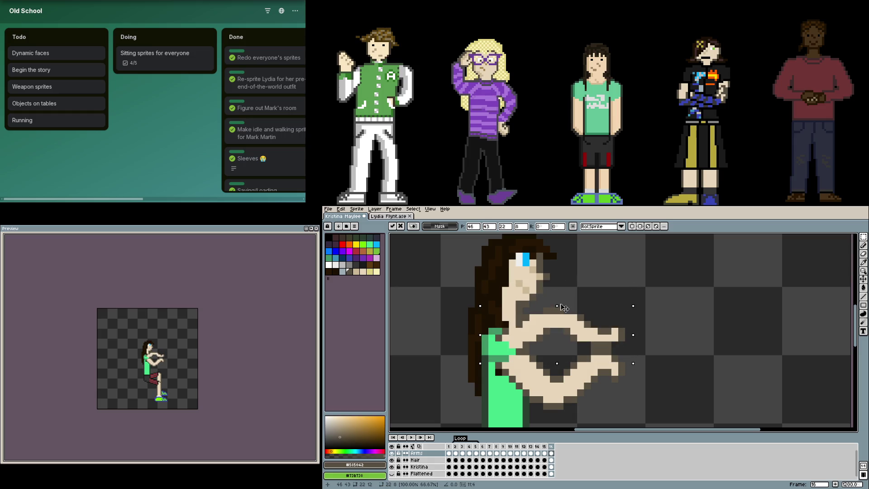
left_click(670, 330)
Raise the copy's hand about five pixels
left_click_drag(622, 351, 584, 316)
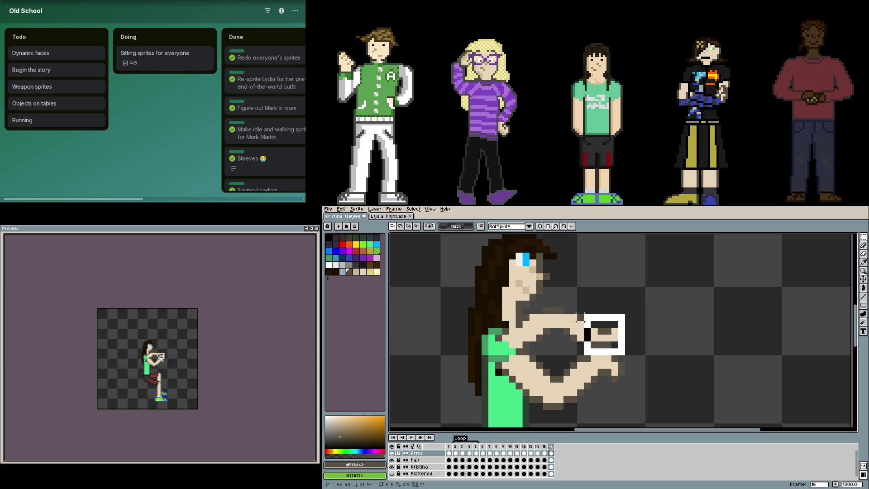
left_click(622, 371)
left_click_drag(622, 379, 583, 355)
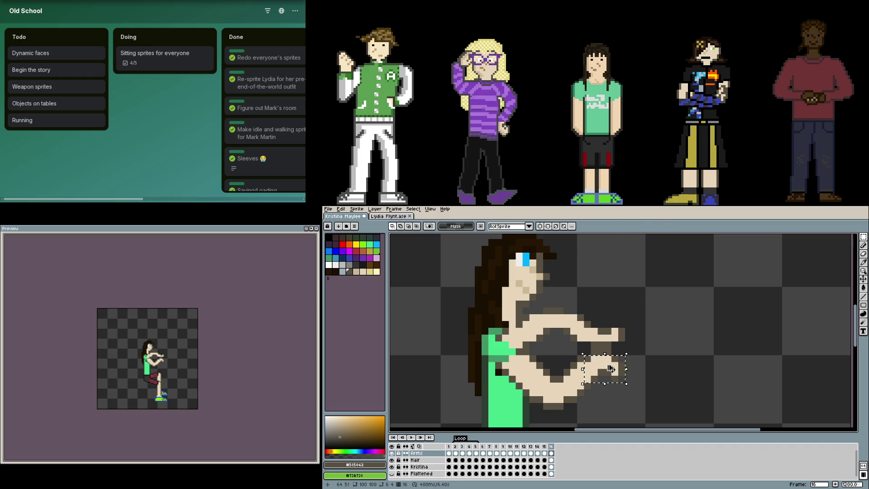
left_click(610, 369)
left_click_drag(610, 369, 611, 343)
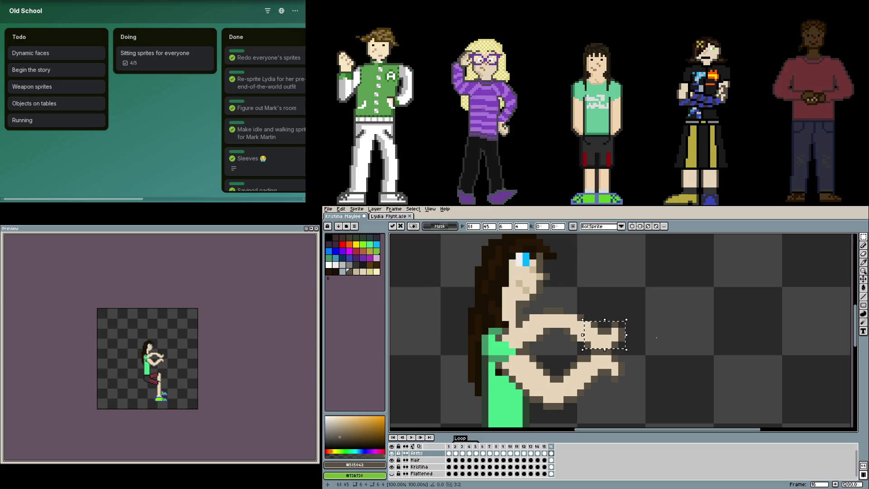
left_click(657, 338)
key("ctrl+z")
key("ctrl+z")
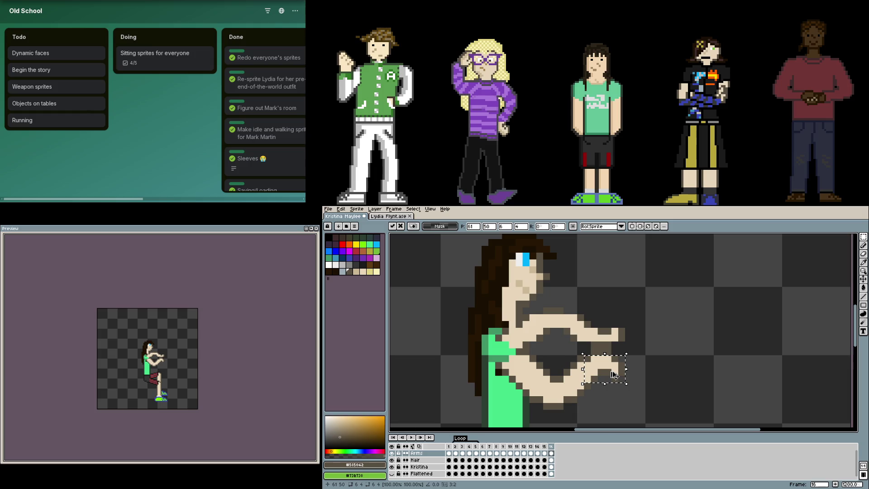
left_click_drag(614, 382, 613, 340)
key("Down")
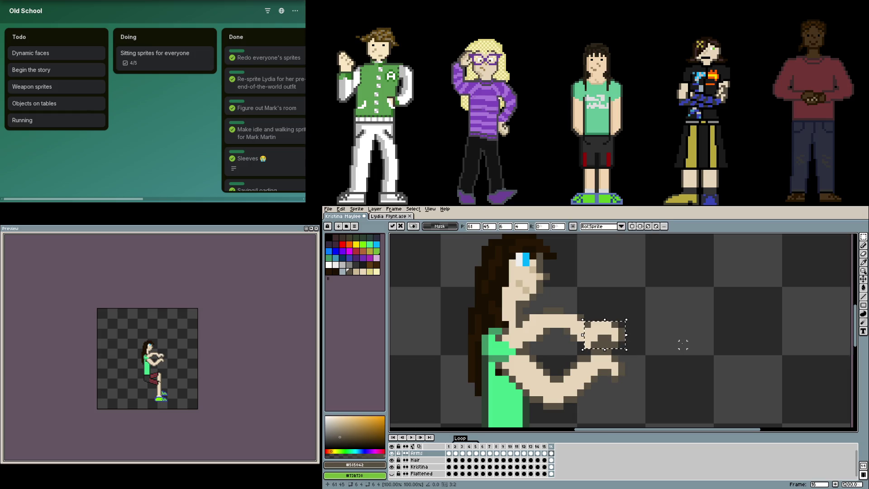
key("Return")
Outline the raised hand in dark brown, turning its grey pixels brown
scroll(605, 322, "up", 3)
left_click(573, 320, "alt")
left_click(551, 302, "alt")
left_click_drag(551, 302, 630, 308)
left_click_drag(562, 304, 650, 328)
mouse_move(603, 308)
left_mouse_down()
mouse_move(621, 308)
mouse_move(511, 308)
left_mouse_up()
left_click_drag(566, 362, 584, 362)
scroll(579, 323, "down", 4)
Touch up the hand: recolour two brown pixels cream, erase a stray pixel, close the outline gap
scroll(579, 323, "up", 2)
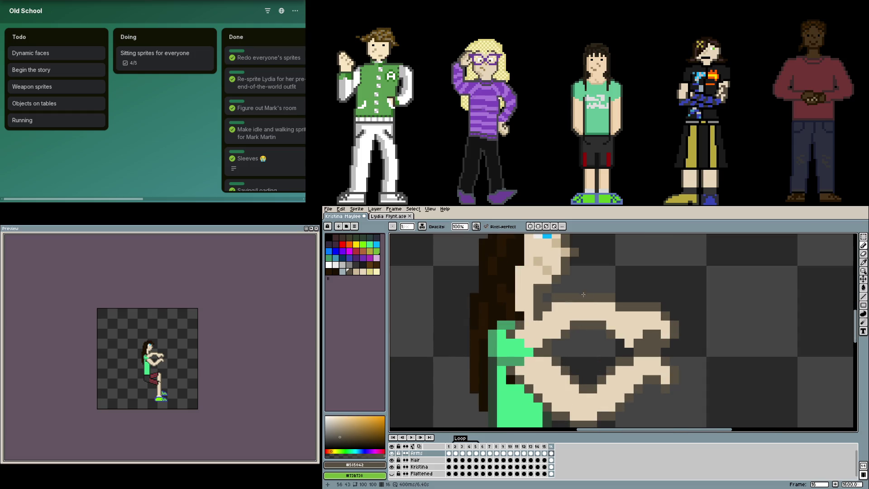
left_click(589, 315, "alt")
left_click(584, 325)
left_click(593, 325)
left_click(581, 291, "alt")
key("e")
left_click(558, 297)
key("b")
left_click(639, 313)
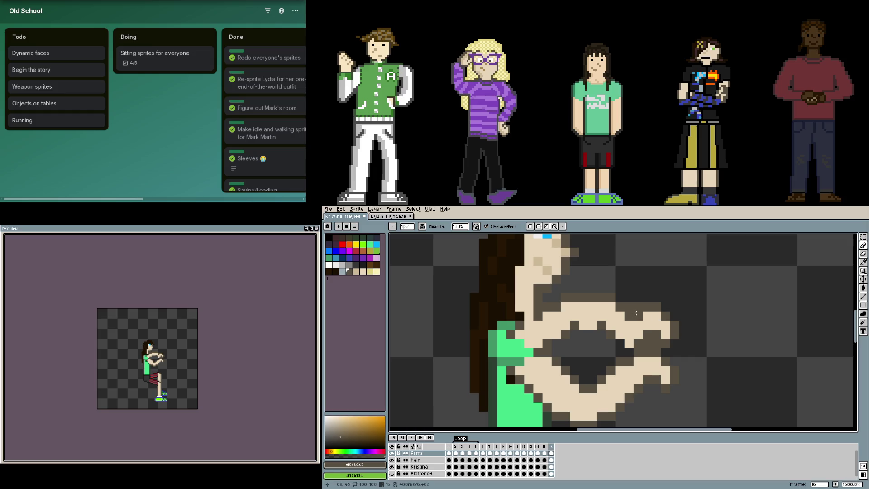
left_click_drag(583, 324, 595, 326)
Try erasing skin near the shoulder, undo it, and paint a shirt-green shoulder pixel
key("i")
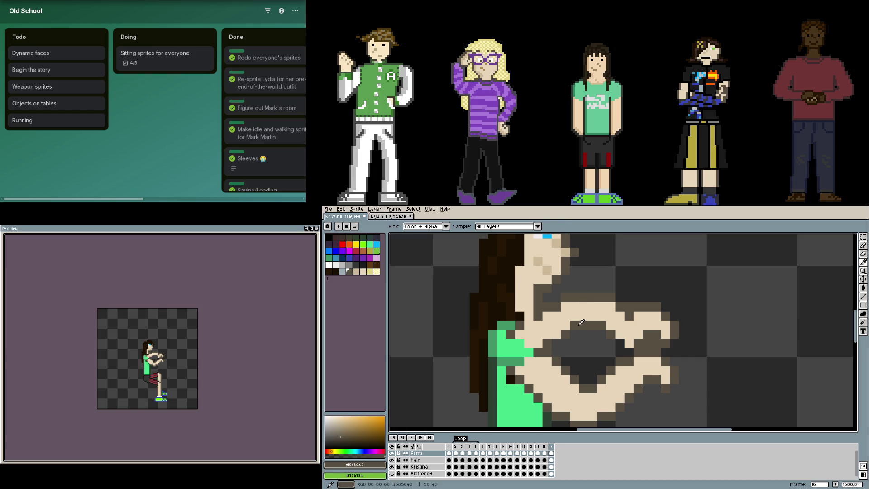
key("b")
left_click(549, 341, "alt")
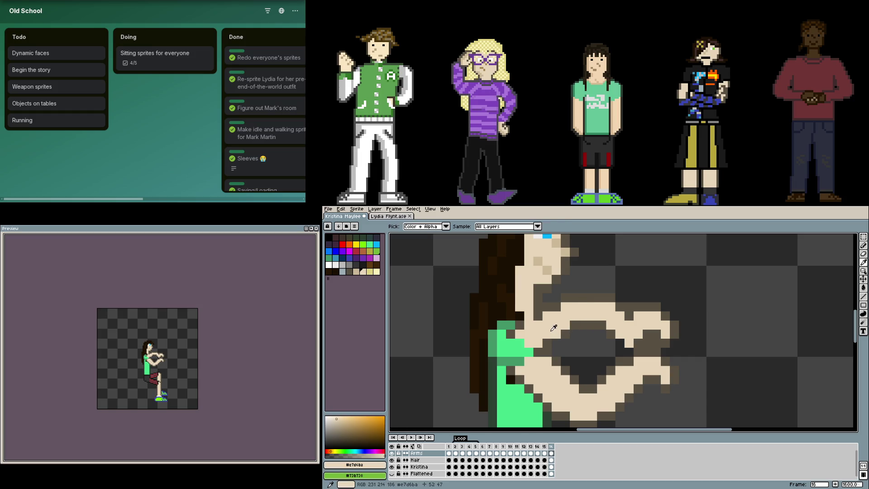
key("e")
left_click(539, 339)
mouse_move(539, 317)
left_mouse_down()
mouse_move(547, 334)
mouse_move(529, 343)
mouse_move(539, 325)
mouse_move(502, 353)
left_mouse_up()
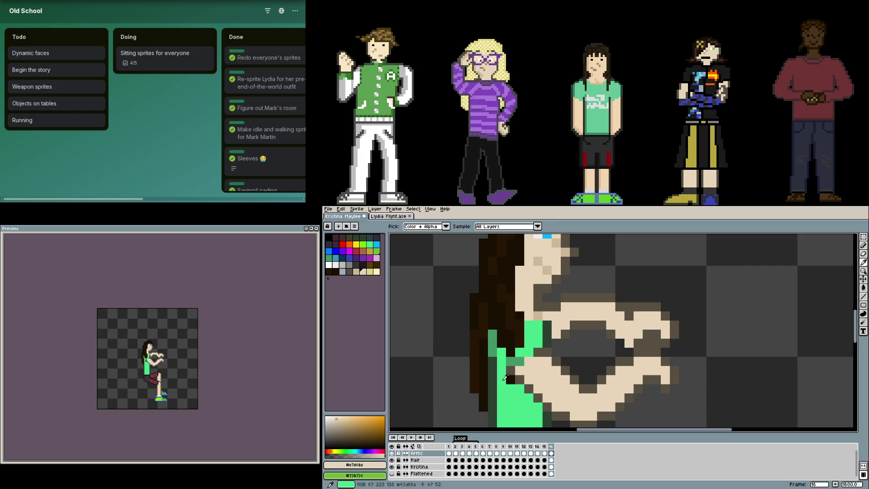
key("ctrl+z")
key("b")
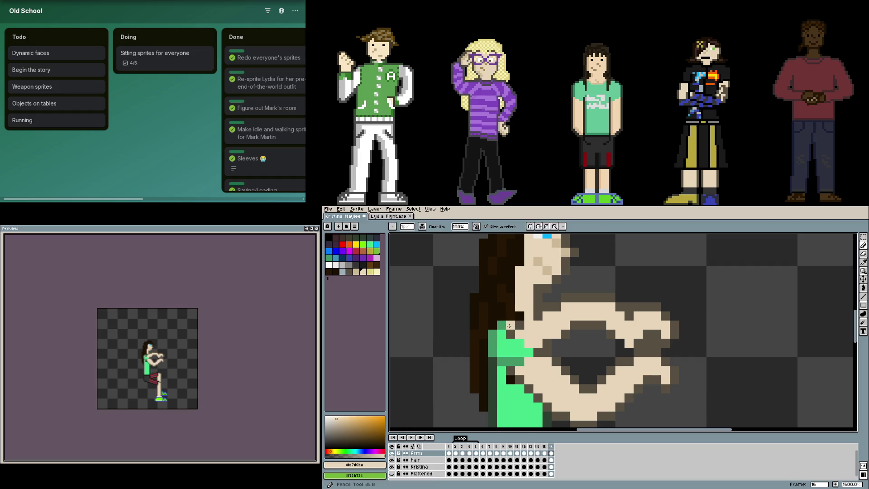
left_click(507, 325, "alt")
left_click(530, 333)
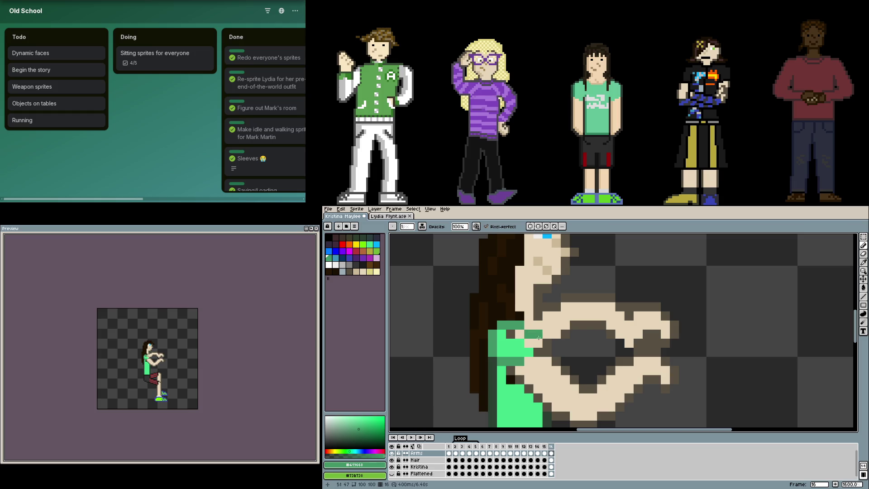
Undo back past the flipped copy, then paste the arm back as a floating piece
key("i")
key("ctrl+z")
key("ctrl+z")
key("ctrl+z")
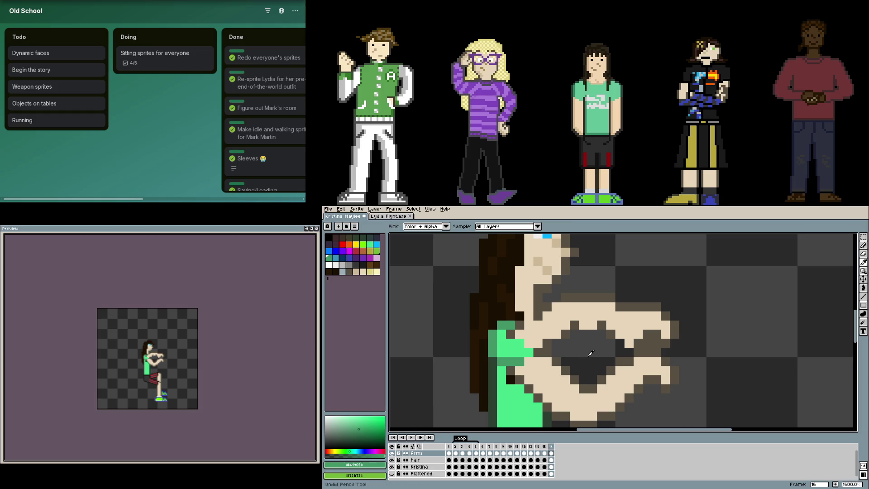
key("ctrl+z")
key("ctrl+z")
key("ctrl+z")
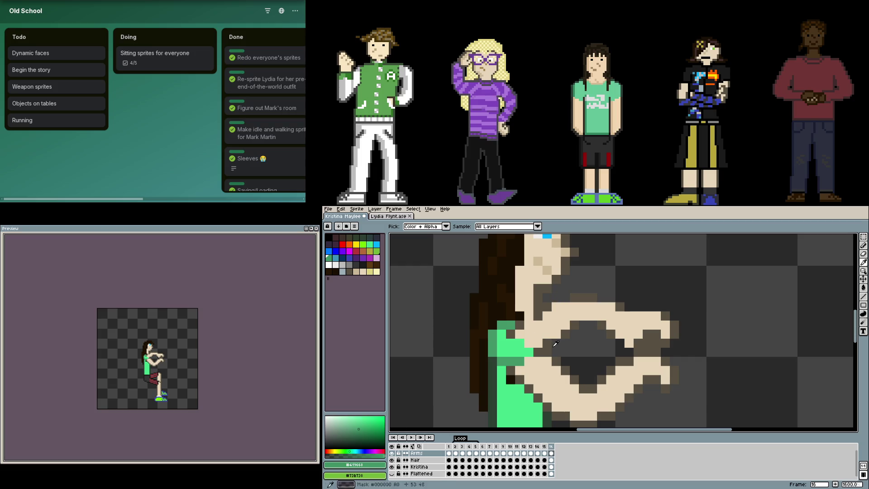
key("ctrl+z")
key("ctrl+z")
key("ctrl+z")
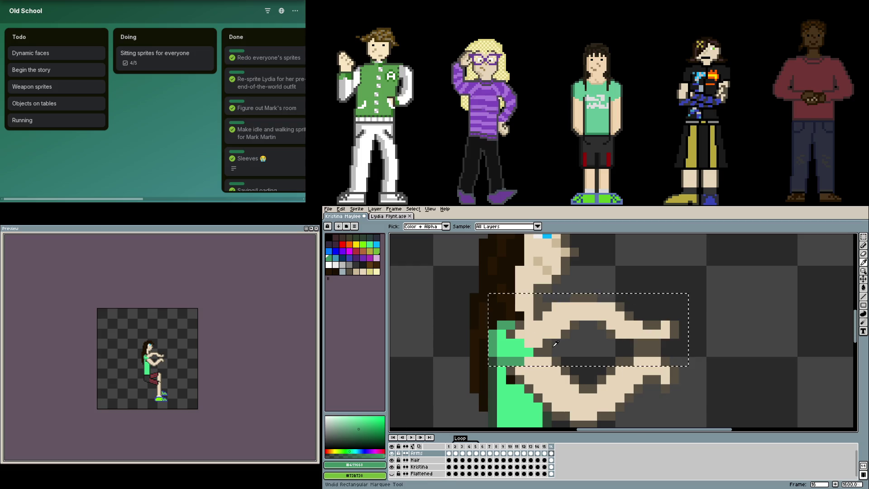
key("ctrl+v")
scroll(607, 381, "down", 4)
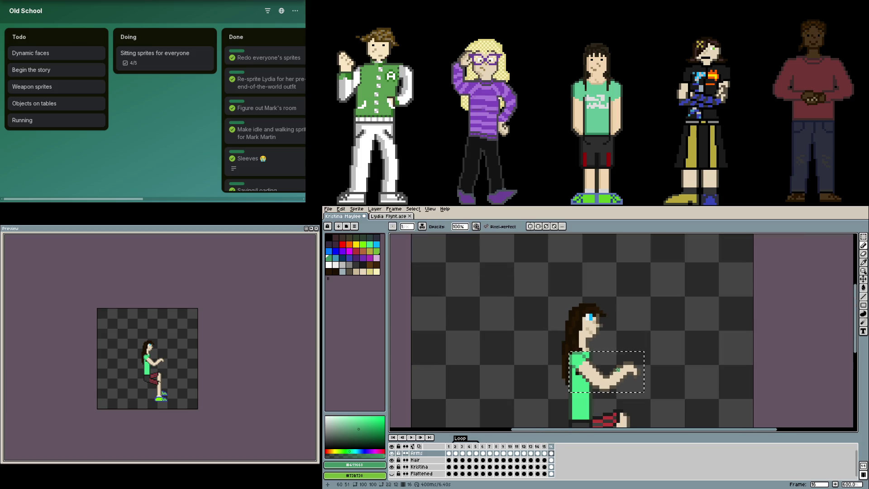
Slide the arm copy about 22 px right, then select and flip it vertically
left_click_drag(606, 380, 683, 379)
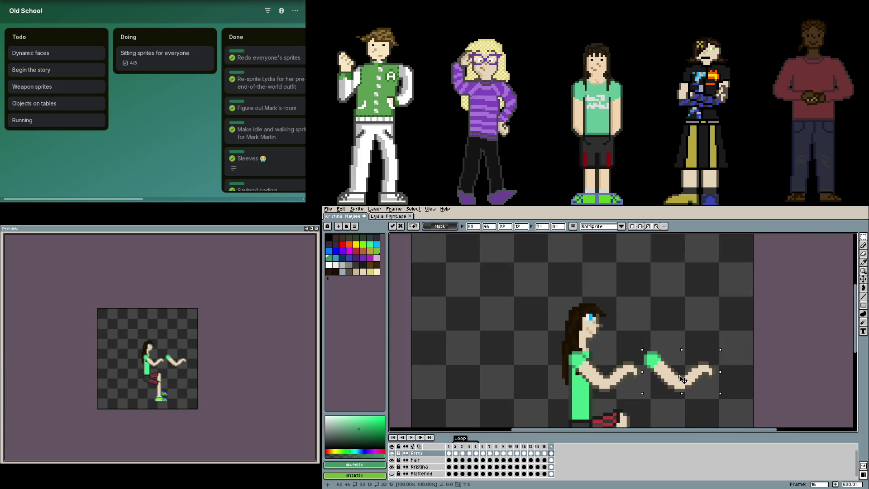
left_click(655, 338)
scroll(643, 342, "up", 2)
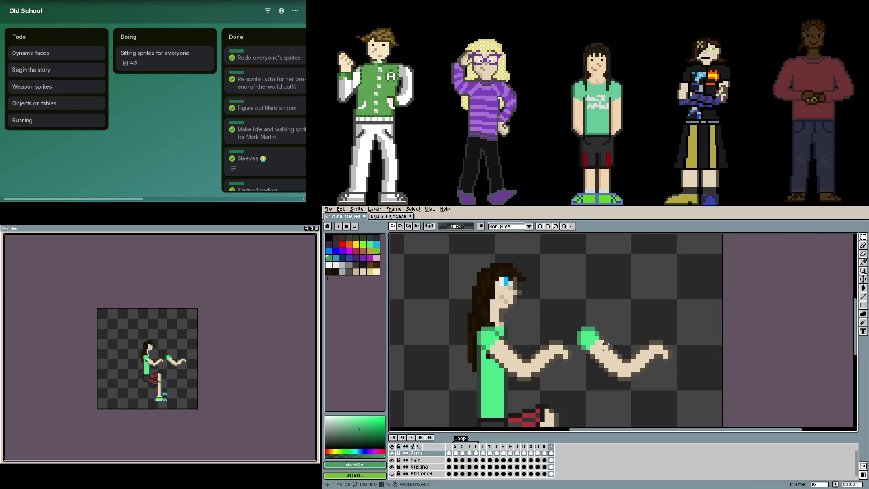
scroll(610, 352, "up", 3)
mouse_move(690, 405)
left_mouse_down()
mouse_move(668, 376)
mouse_move(597, 335)
mouse_move(595, 318)
mouse_move(539, 291)
left_mouse_up()
key("shift+v")
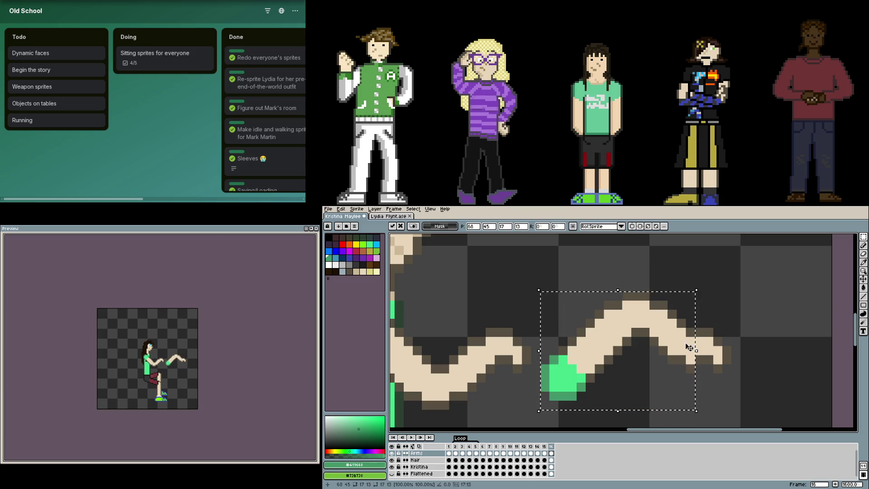
key("Return")
scroll(691, 360, "down", 3)
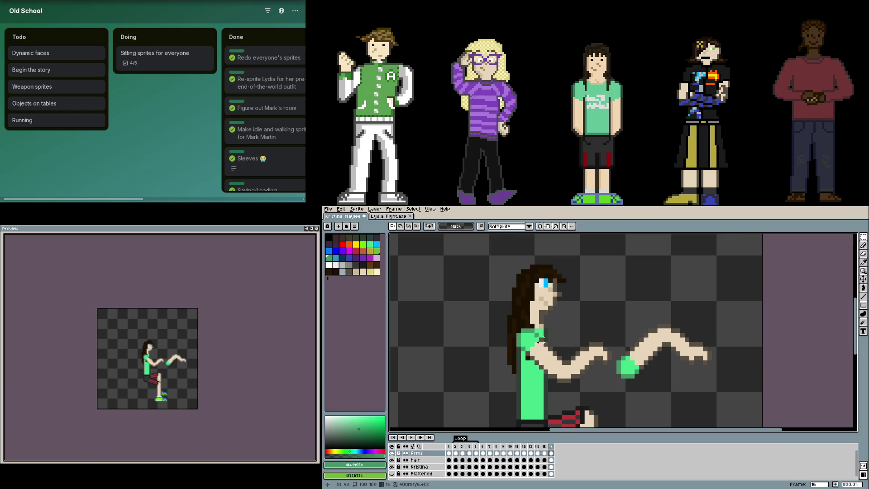
scroll(542, 339, "up", 2)
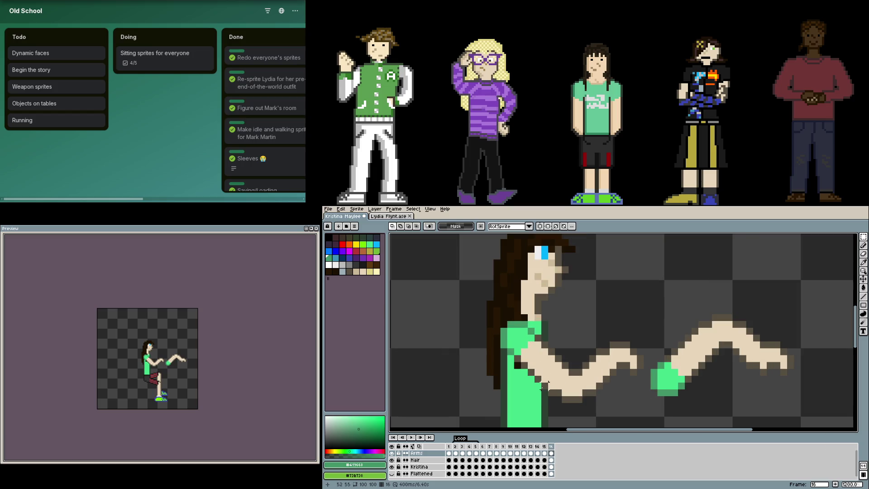
scroll(544, 386, "up", 1)
Cut the green hand piece, paste it, and move it onto the body
left_click_drag(552, 401, 486, 290)
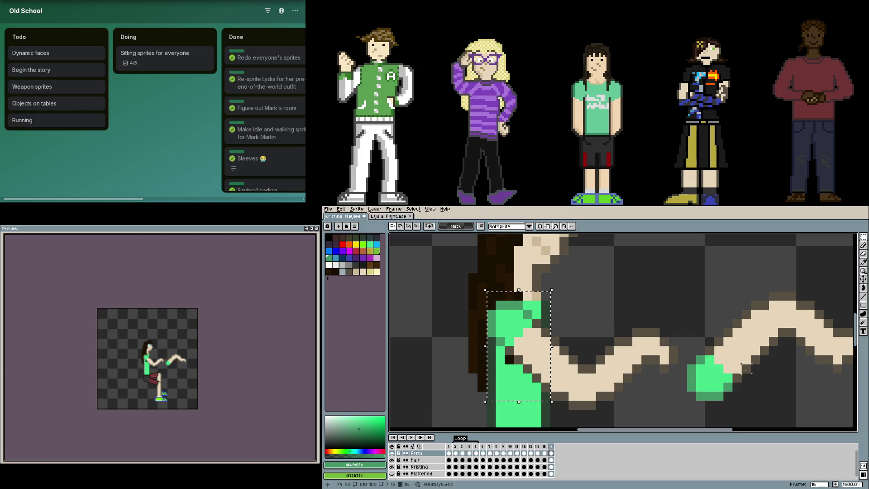
left_click_drag(752, 402, 677, 299)
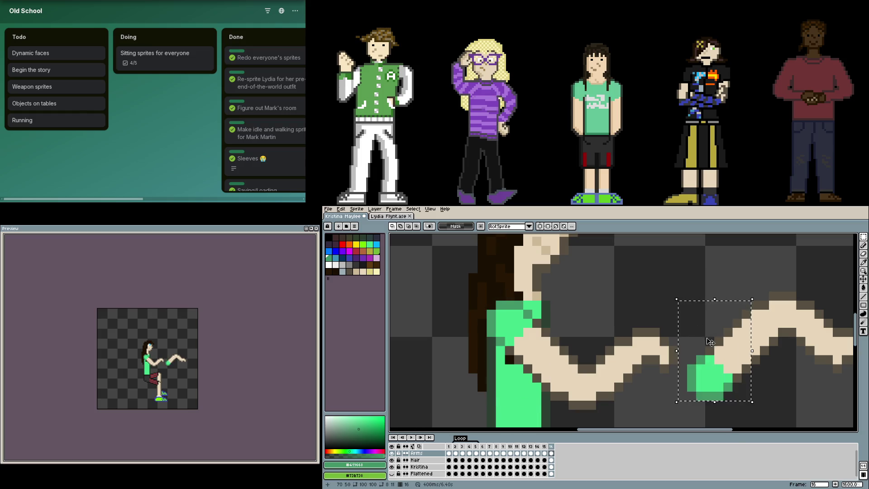
key("ctrl+x")
scroll(769, 353, "down", 3)
key("ctrl+v")
mouse_move(782, 351)
left_mouse_down()
mouse_move(676, 345)
mouse_move(684, 333)
mouse_move(685, 345)
mouse_move(683, 322)
left_mouse_up()
key("Return")
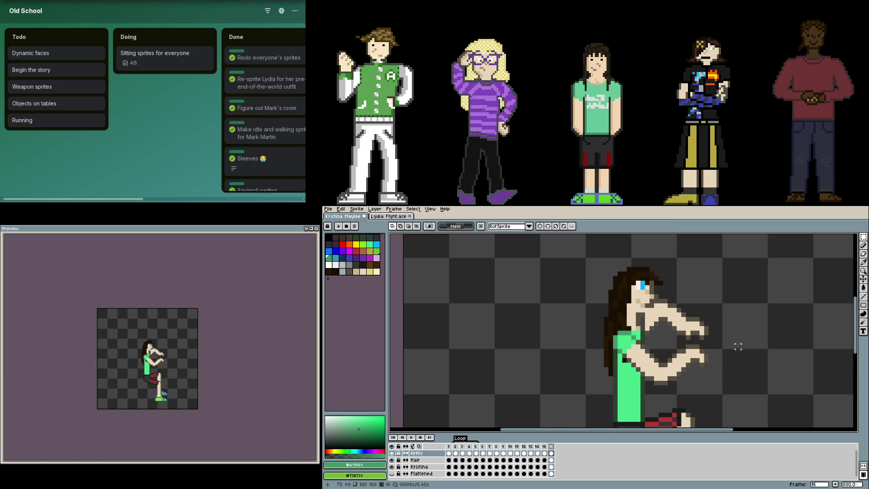
scroll(733, 349, "up", 5)
scroll(744, 353, "down", 3)
Nudge the upper part of the arm down and sample the dark outline colour
key("ctrl+d")
mouse_move(701, 337)
left_mouse_down()
mouse_move(591, 297)
mouse_move(585, 262)
left_mouse_up()
left_click_drag(636, 301, 639, 322)
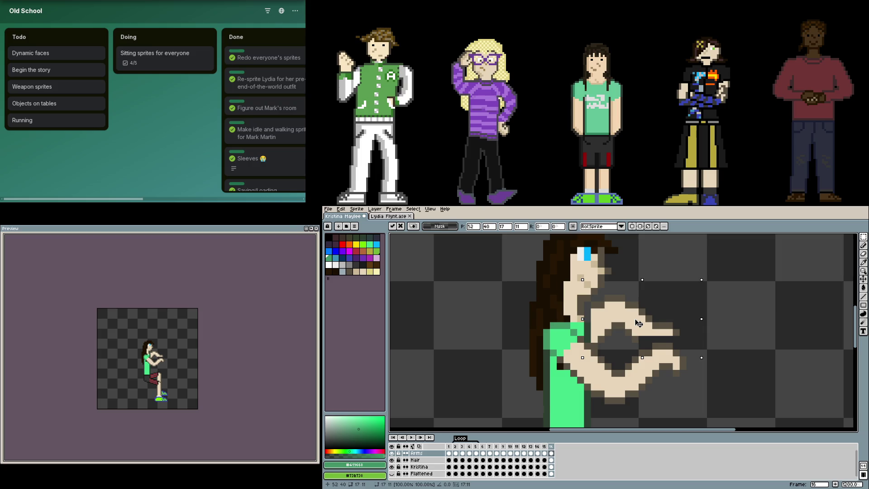
key("Return")
key("b")
scroll(610, 339, "up", 1)
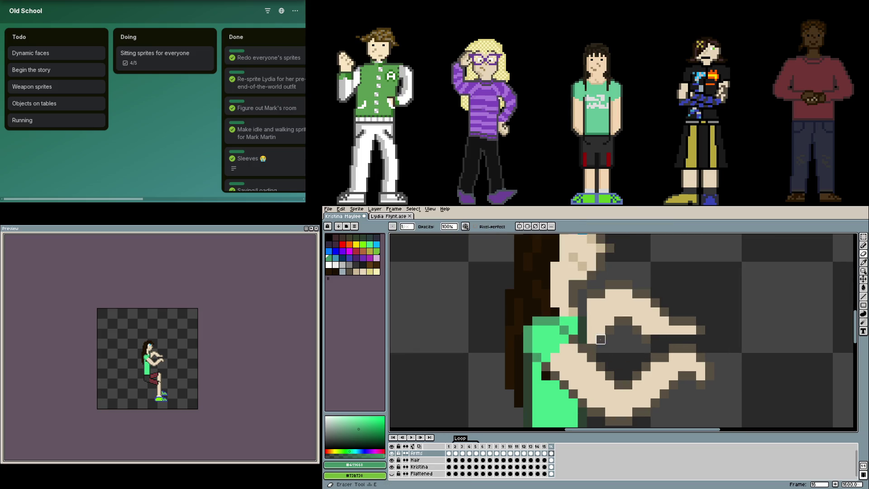
left_click(601, 331, "alt")
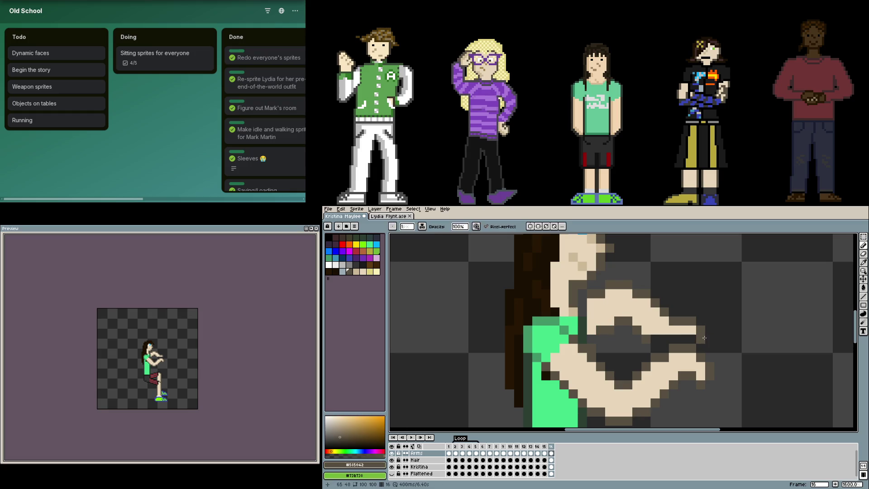
key("m")
mouse_move(704, 340)
left_mouse_down()
mouse_move(595, 289)
mouse_move(595, 282)
left_mouse_up()
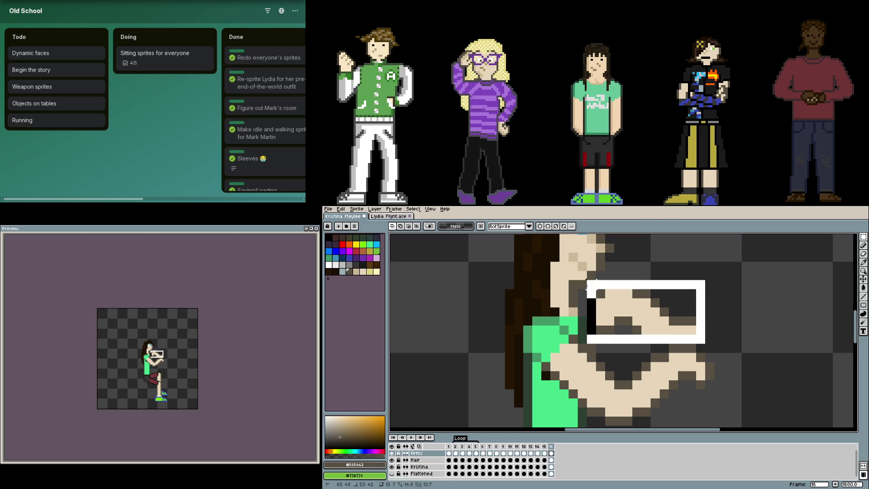
key("ctrl+z")
key("b")
Paint bright and darker sleeve-green pixels along the sleeve edge and the arm's top
scroll(561, 314, "up", 2)
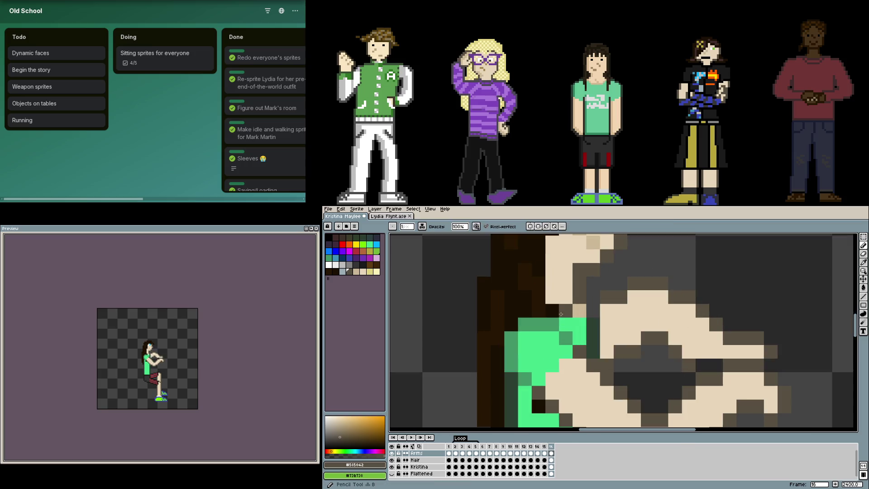
left_click(594, 313, "alt")
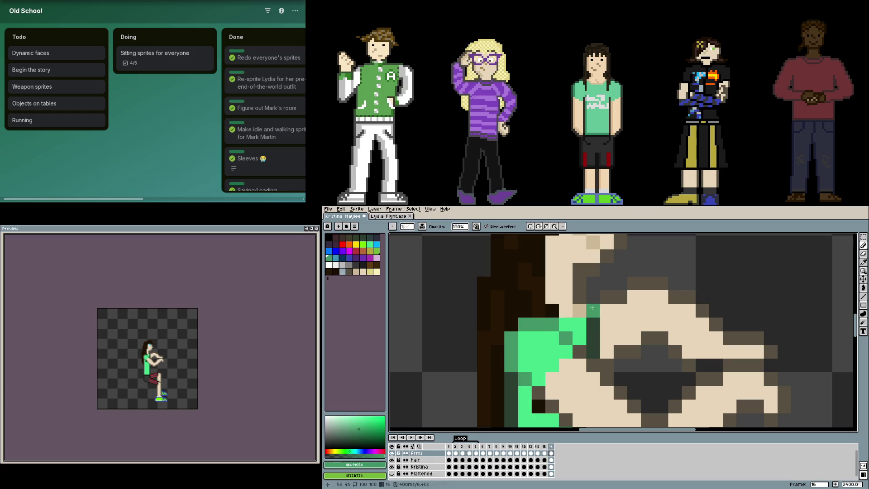
scroll(593, 308, "down", 2)
scroll(562, 312, "up", 2)
left_click(562, 315)
key("ctrl+z")
left_click(539, 316, "alt")
left_click(551, 315)
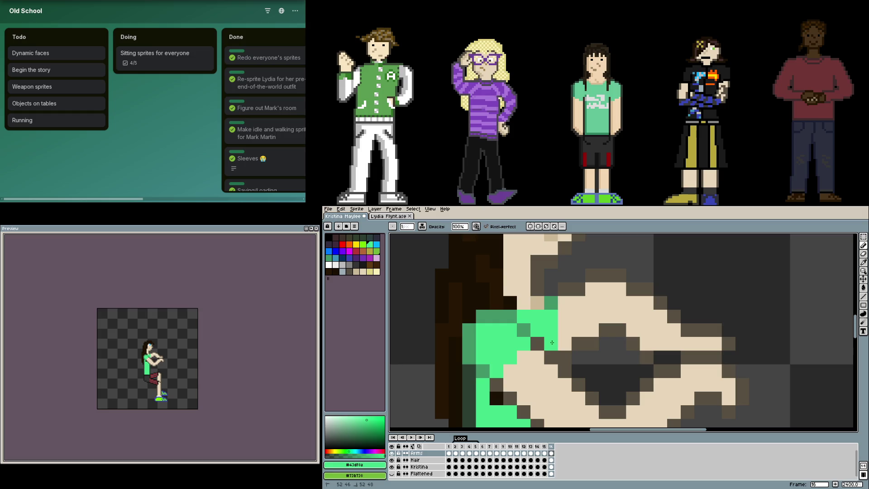
left_click(552, 335, "alt")
scroll(589, 352, "down", 3)
scroll(630, 355, "up", 2)
scroll(630, 354, "down", 2)
left_click(633, 344)
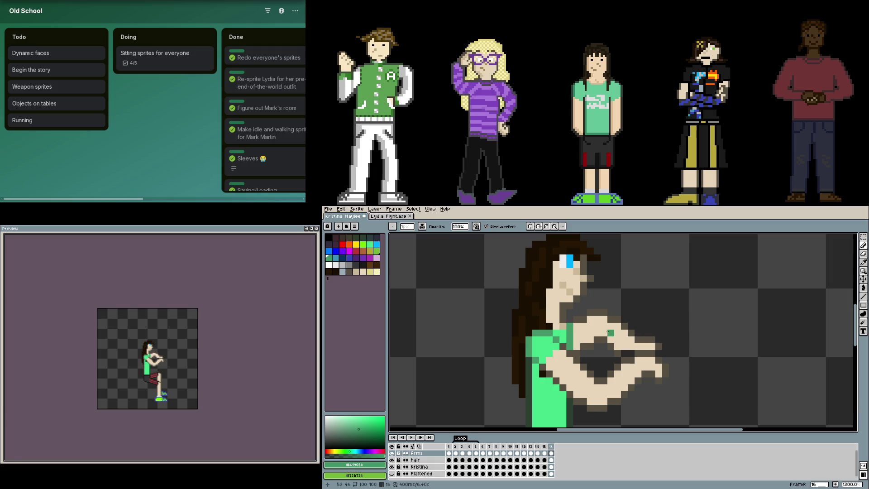
scroll(597, 333, "up", 2)
scroll(652, 356, "down", 2)
scroll(656, 357, "down", 3)
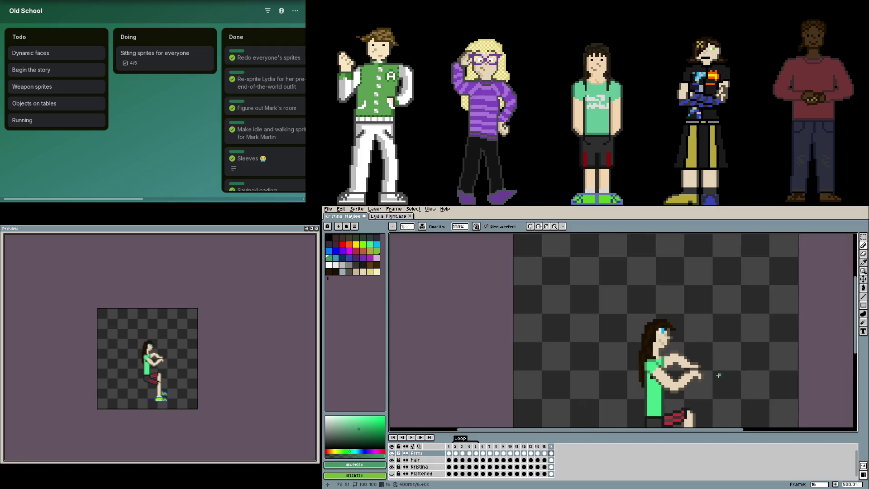
scroll(679, 363, "up", 6)
key("alt")
scroll(712, 367, "down", 7)
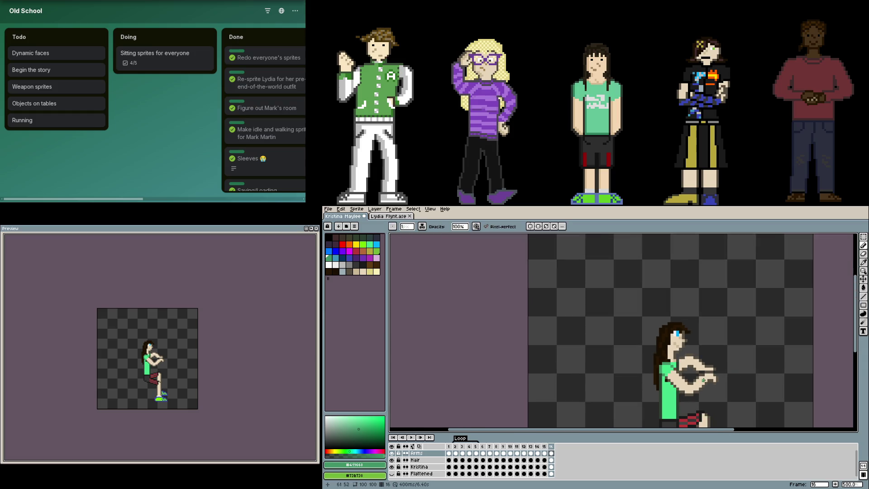
Undo back to the single forward-reaching arm and sample the dark outline colour
left_click(705, 376, "alt")
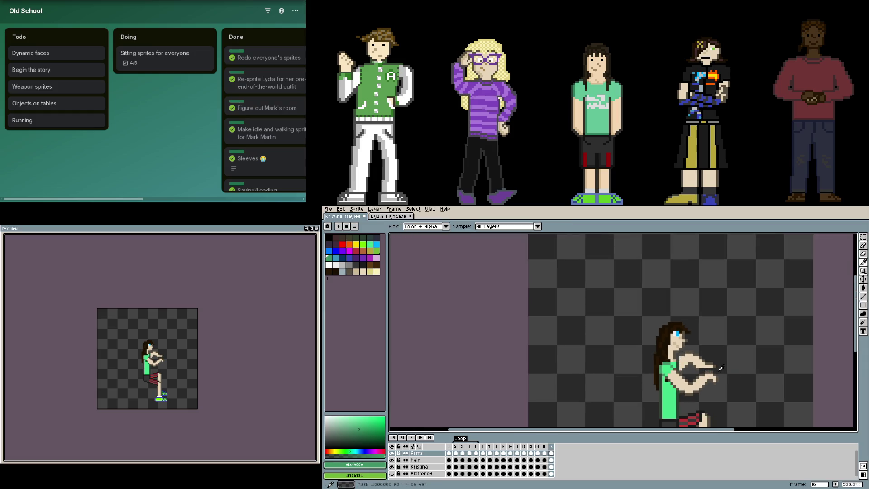
key("ctrl+z")
key("ctrl+z")
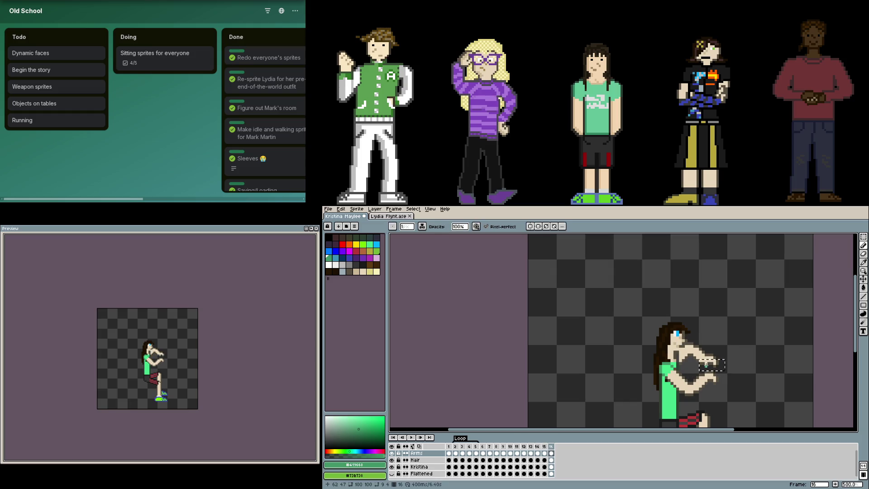
key("ctrl+z")
key("ctrl+z")
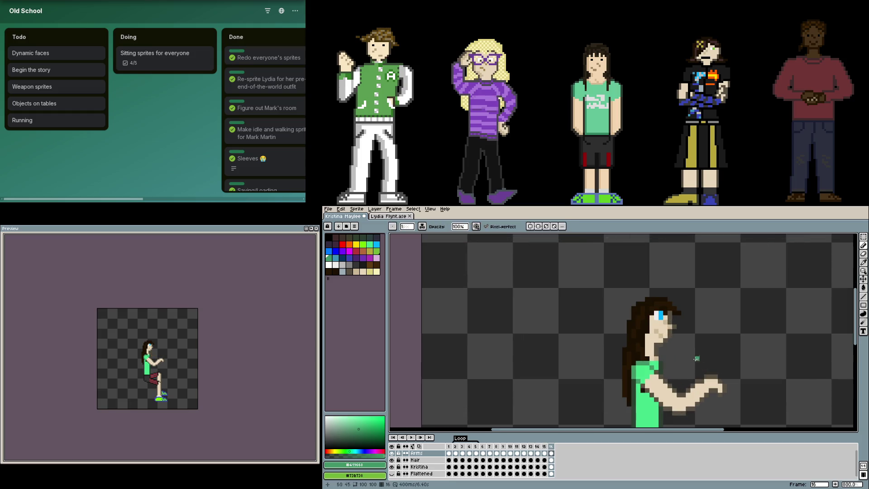
scroll(680, 367, "up", 6)
left_click_drag(670, 369, 551, 306)
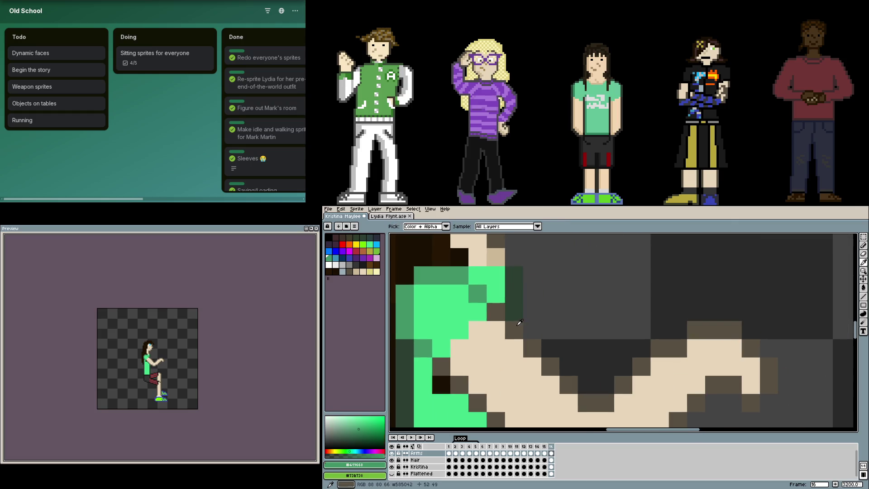
left_click(532, 347, "alt")
scroll(530, 317, "down", 3)
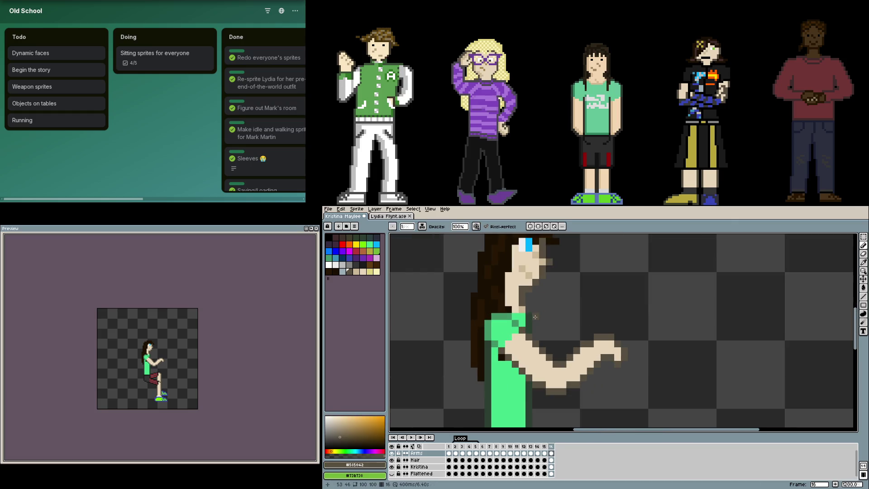
Duplicate the whole bent arm to the right of itself
key("alt")
key("m")
left_click_drag(649, 396, 477, 312)
mouse_move(580, 355)
left_mouse_down("ctrl")
mouse_move(706, 362)
mouse_move(681, 354)
left_mouse_up("ctrl")
key("Return")
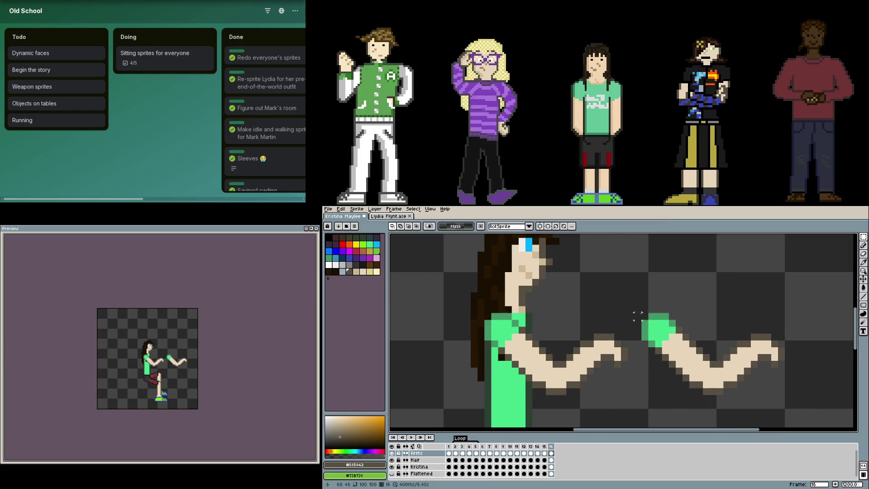
Delete the copy's hand end, join the remaining forearm piece, and add a new layer
left_click_drag(689, 382, 641, 292)
key("Delete")
mouse_move(799, 402)
left_mouse_down()
mouse_move(683, 313)
mouse_move(659, 310)
left_mouse_up()
mouse_move(738, 371)
left_mouse_down()
mouse_move(575, 344)
mouse_move(589, 283)
mouse_move(699, 307)
left_mouse_up()
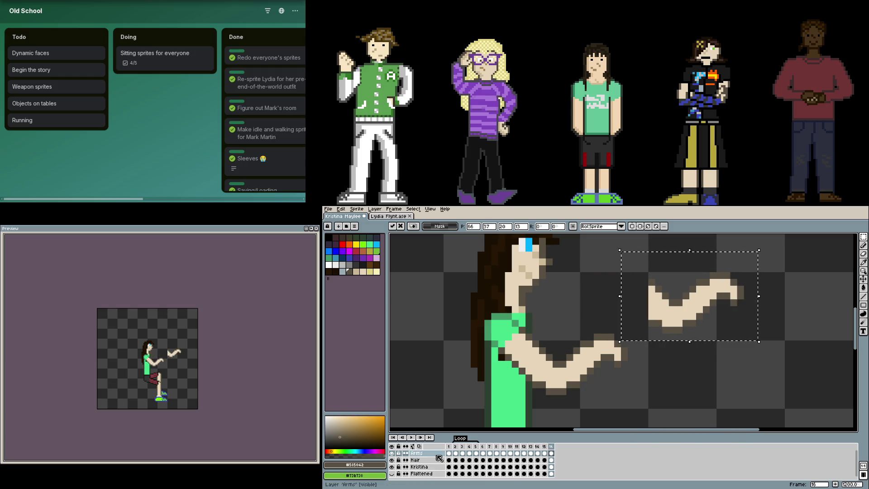
key("Return")
key("Left")
key("Left")
key("Left")
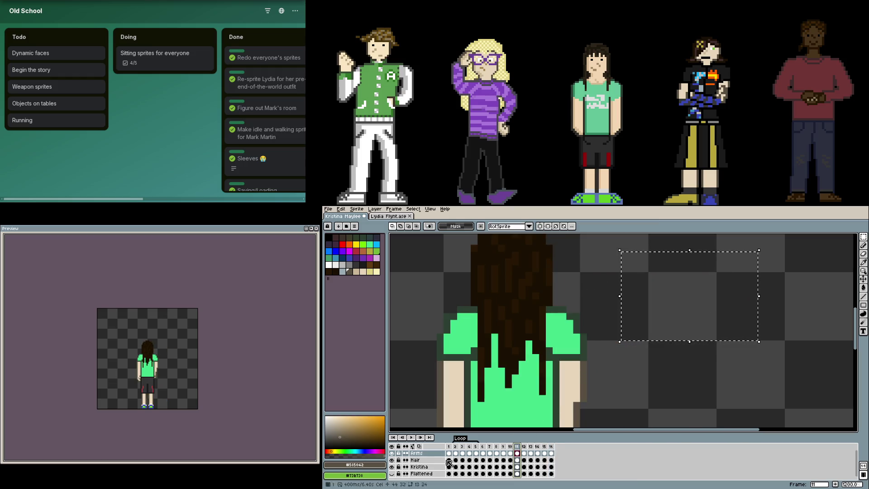
key("ctrl+z")
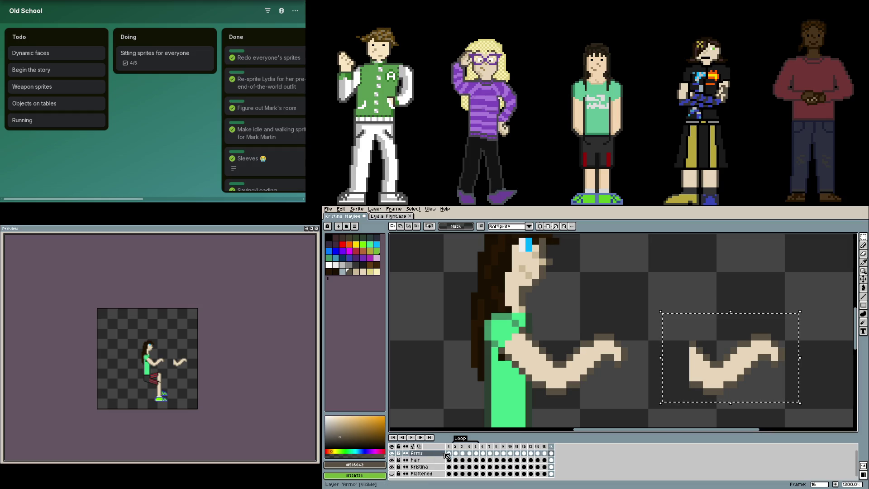
key("shift+n")
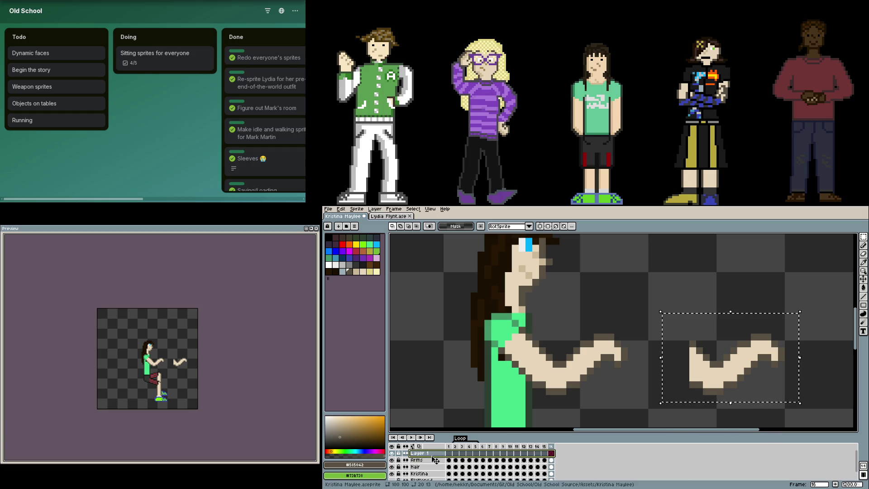
Cut the loose forearm from the Arms layer and paste it onto Layer 1 over the original arm
left_click_drag(435, 460, 435, 453)
key("Delete")
left_click(551, 460)
key("ctrl+v")
mouse_move(734, 368)
left_mouse_down()
mouse_move(587, 334)
mouse_move(573, 340)
left_mouse_up()
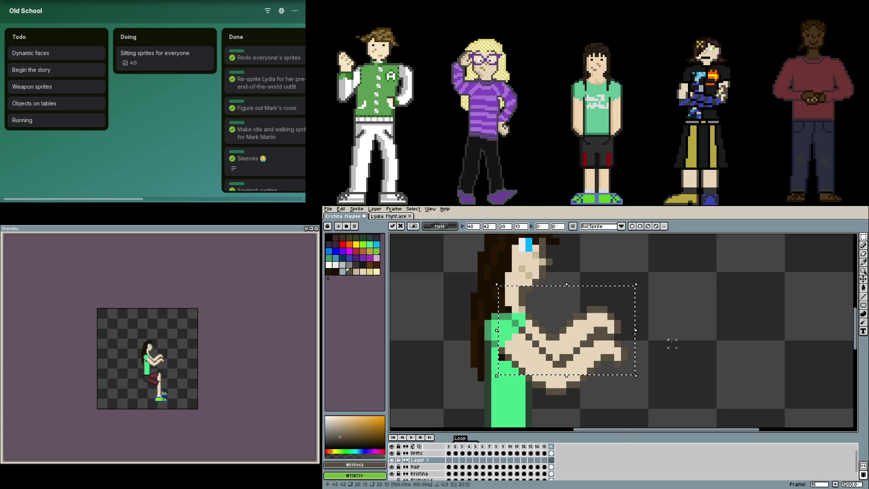
key("ctrl+d")
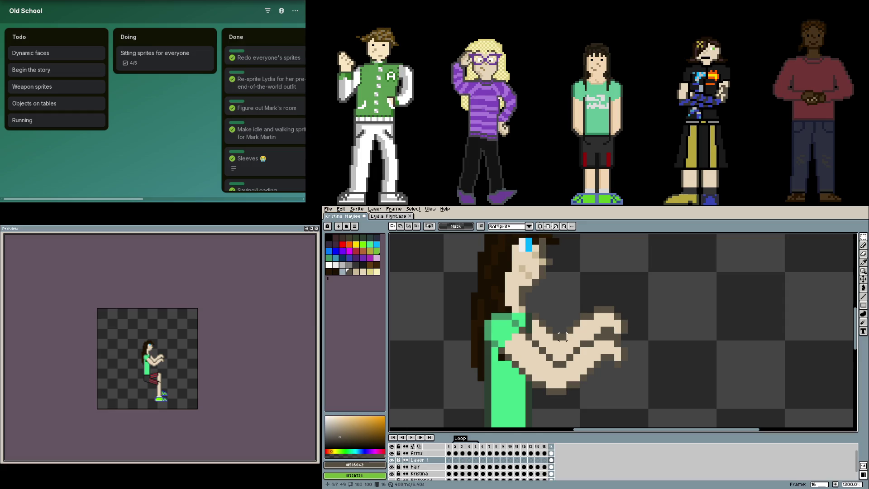
Recolor the gray pixel above the sleeve with the sleeve green
scroll(560, 335, "up", 2)
key("b")
scroll(561, 312, "up", 2)
scroll(562, 307, "down", 3)
left_click(528, 309, "alt")
left_click(555, 282)
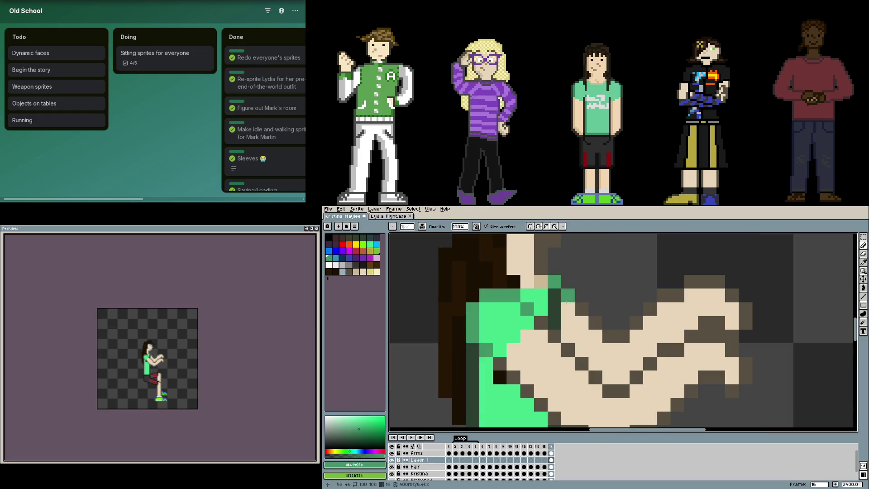
scroll(681, 348, "down", 5)
left_click_drag(681, 348, 579, 313)
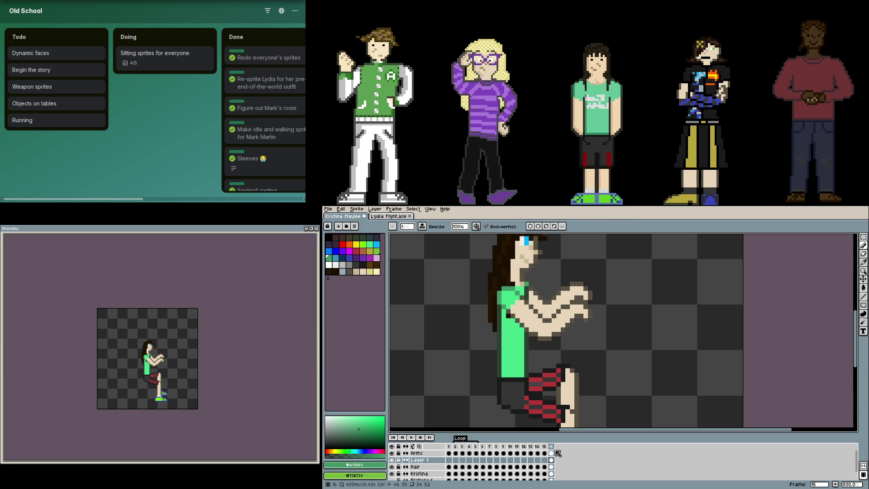
Delete the old Arms layer and rename Layer 1 to 'Arms'
left_click(551, 453)
left_click(551, 453, "ctrl")
key("Left")
key("Left")
left_click(551, 460)
key("ctrl+e")
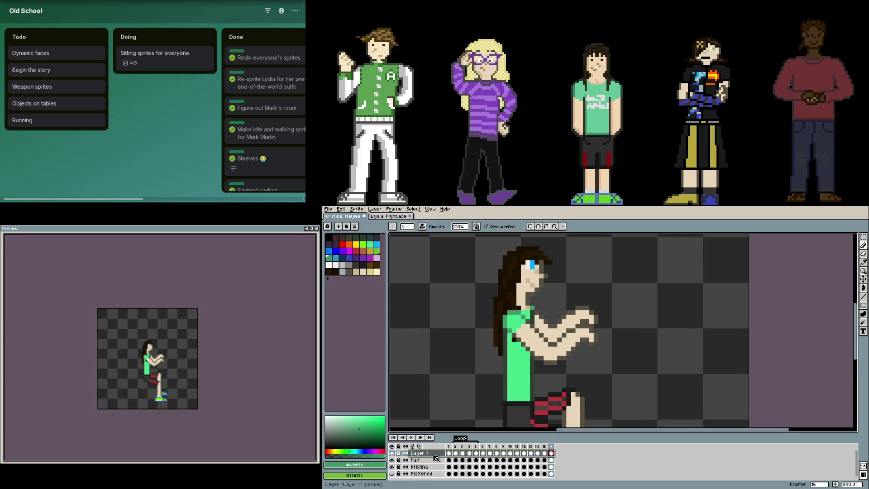
double_click(439, 454)
type("Ar")
type("ms")
key("Return")
scroll(589, 349, "down", 4)
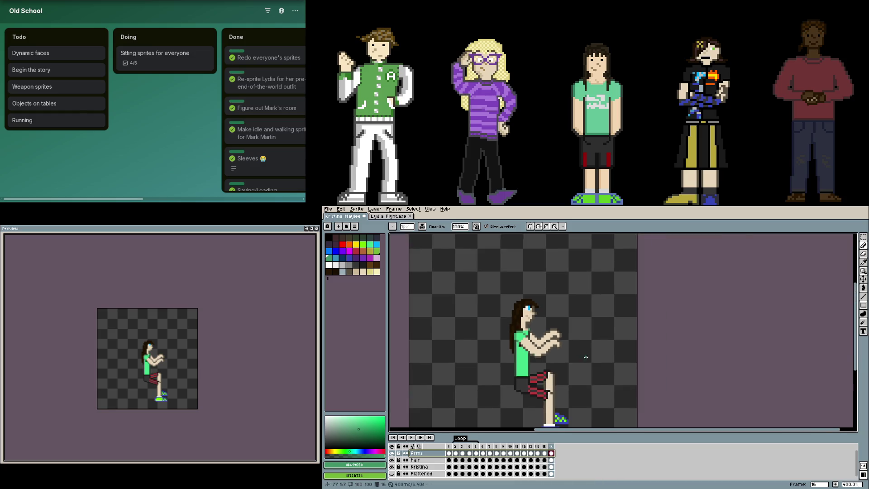
key("m")
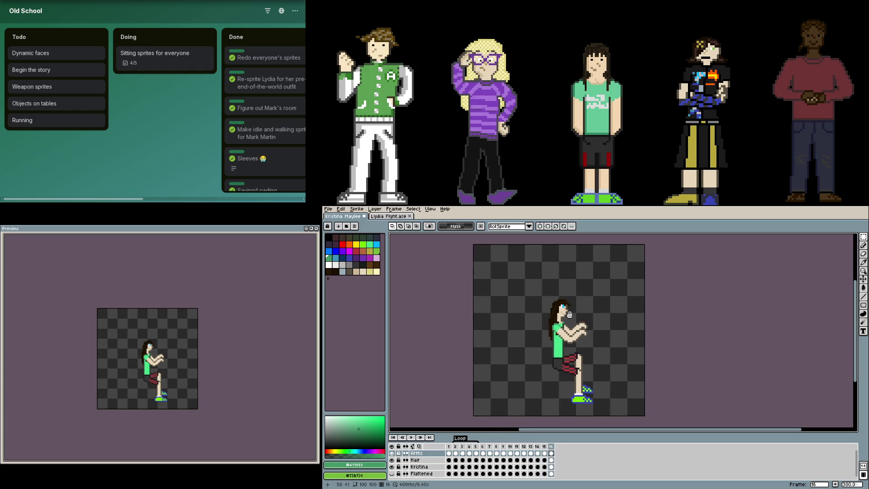
scroll(536, 302, "up", 1)
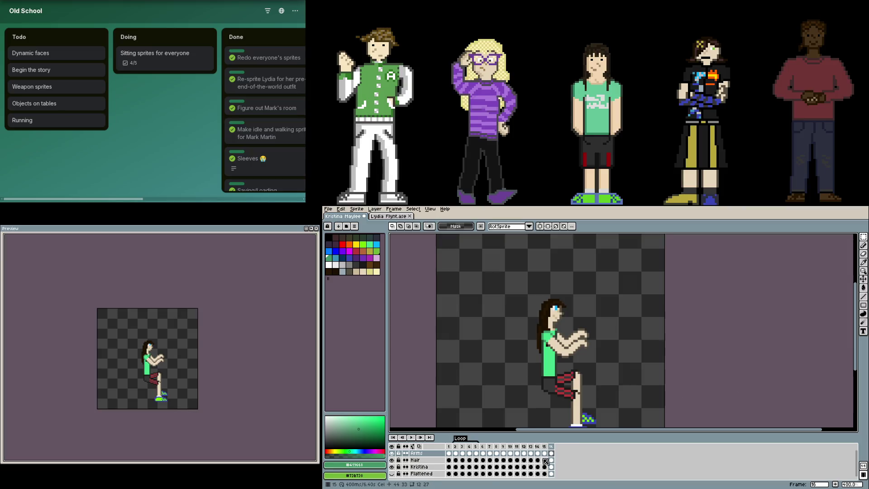
left_click(482, 447)
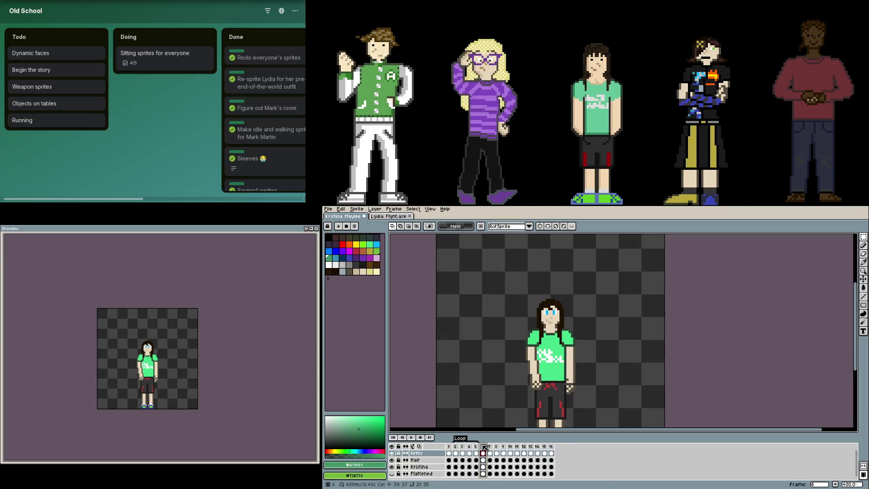
Paste a copy of standing frame 6 as new frame 17 after frame 16, then close Lydia Flynt.ase
key("ctrl+c")
left_click(552, 447)
key("ctrl+v")
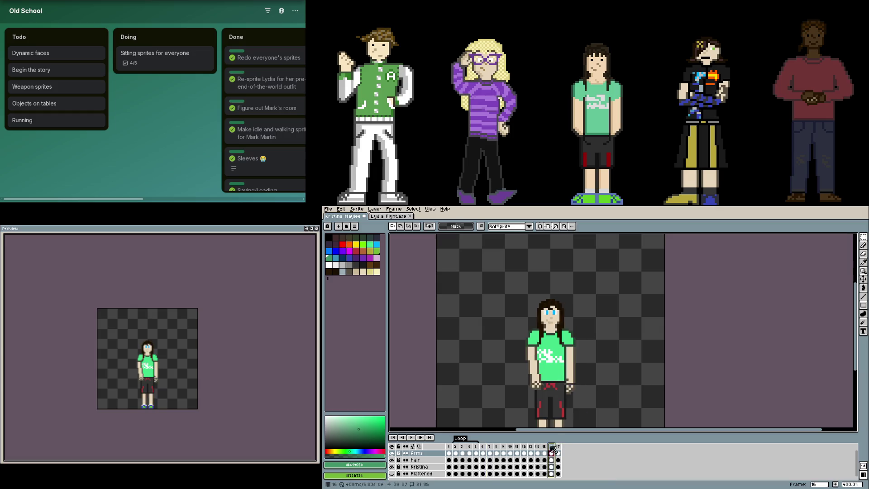
key("ctrl+z")
key("ctrl+y")
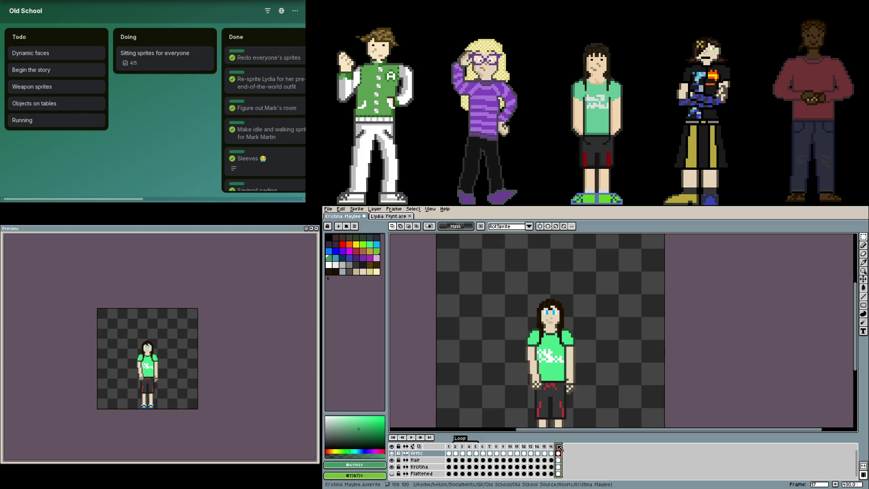
key("ctrl+z")
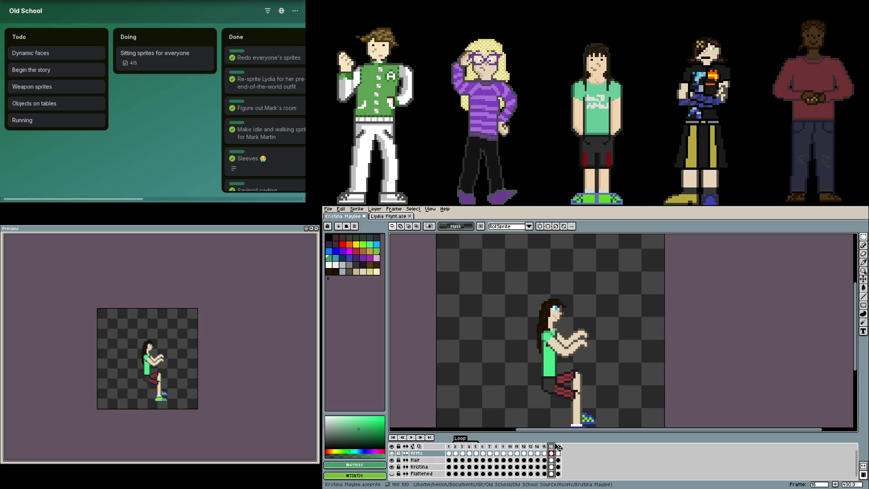
left_click(410, 216)
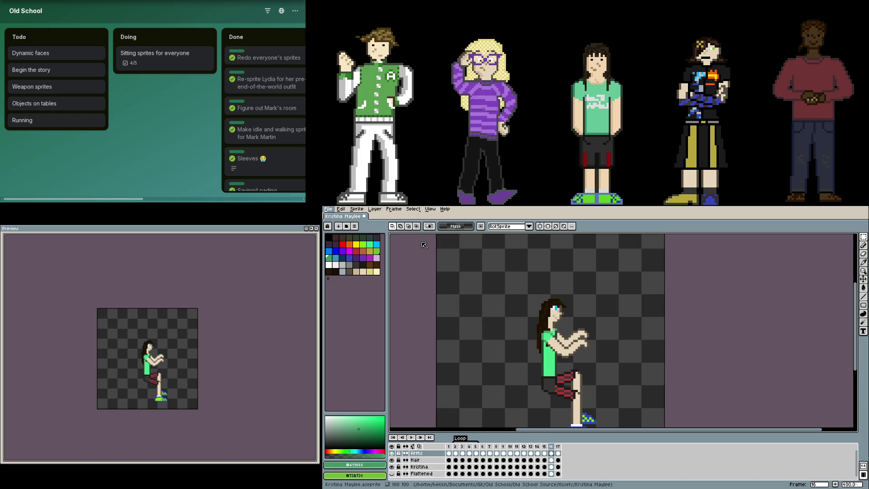
Zoom in on JanetGarrison's seated pose, then switch back to the Kristina Maylee sprite
scroll(622, 327, "up", 3)
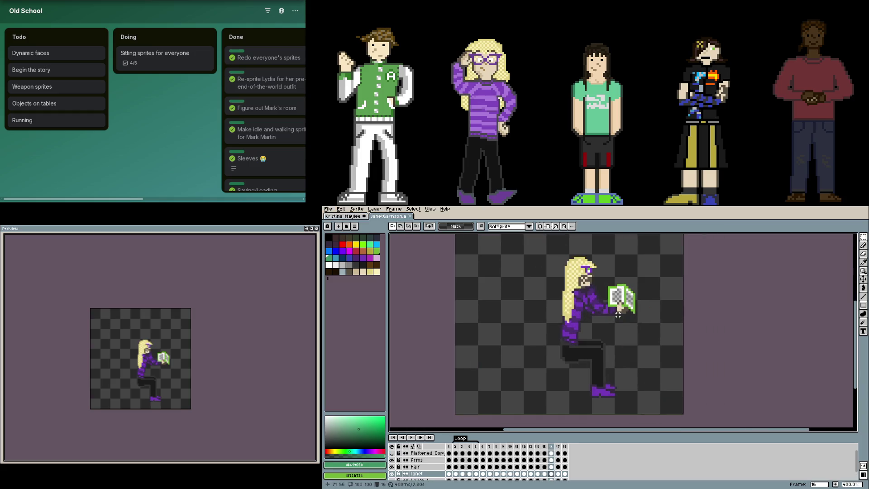
scroll(622, 327, "up", 1)
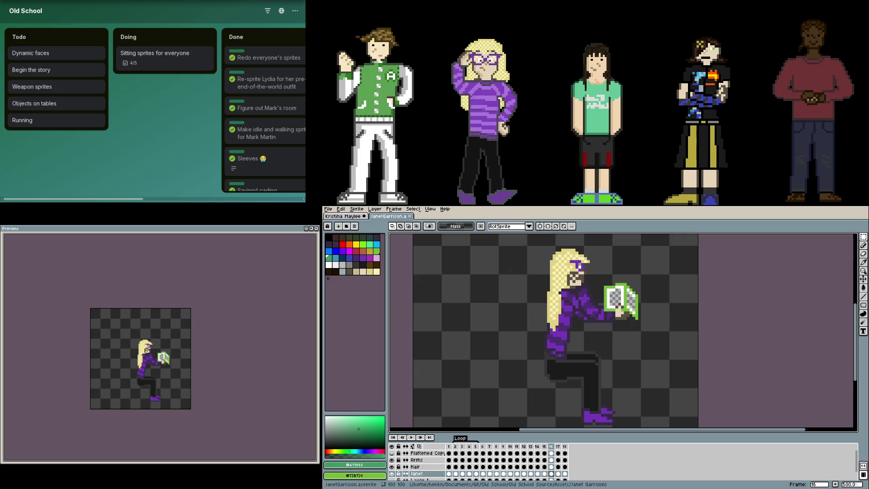
key("ctrl+Tab")
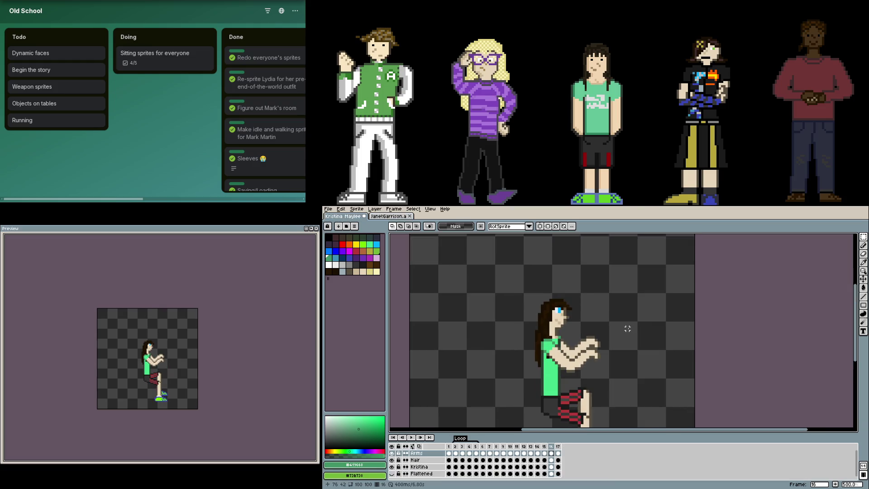
On frame 17, trial-lift the selected left forearm, undo it, and clear the selection
key("Right")
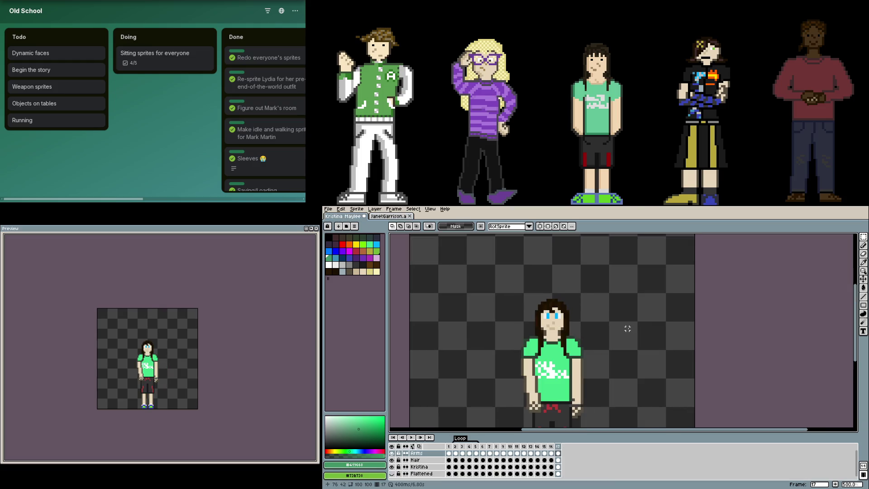
scroll(574, 346, "up", 2)
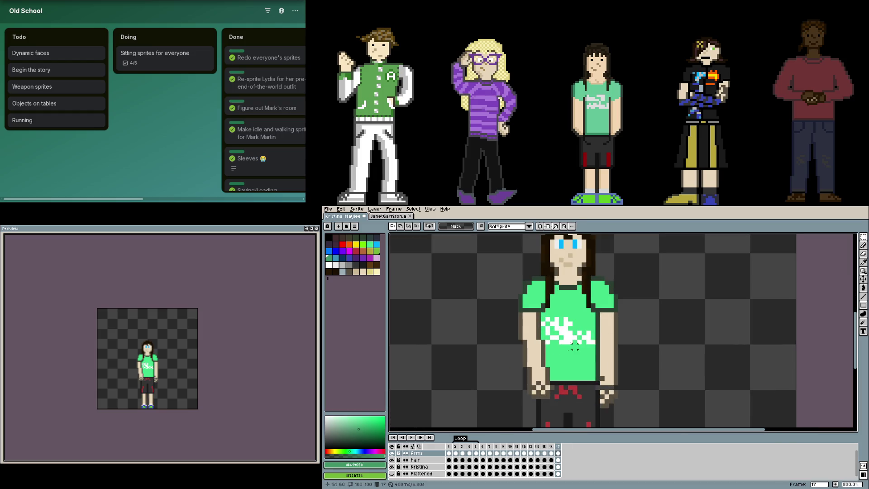
left_click_drag(565, 408, 516, 347)
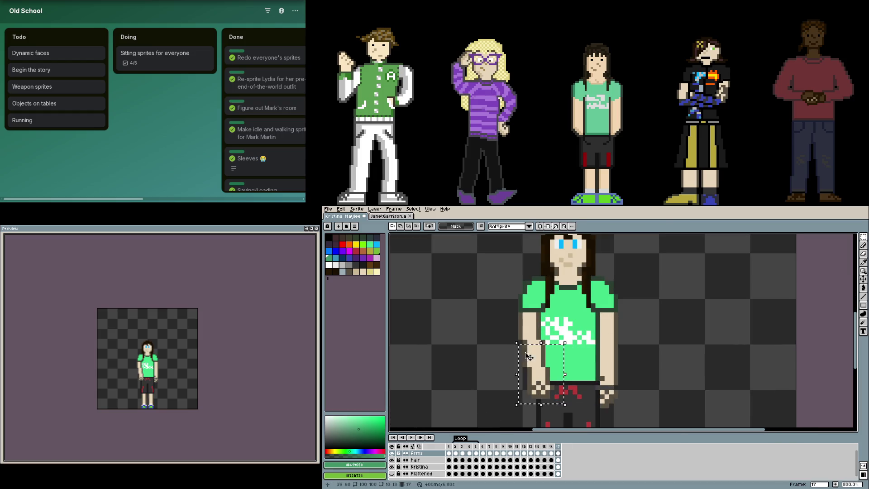
left_click_drag(541, 375, 541, 343)
key("Escape")
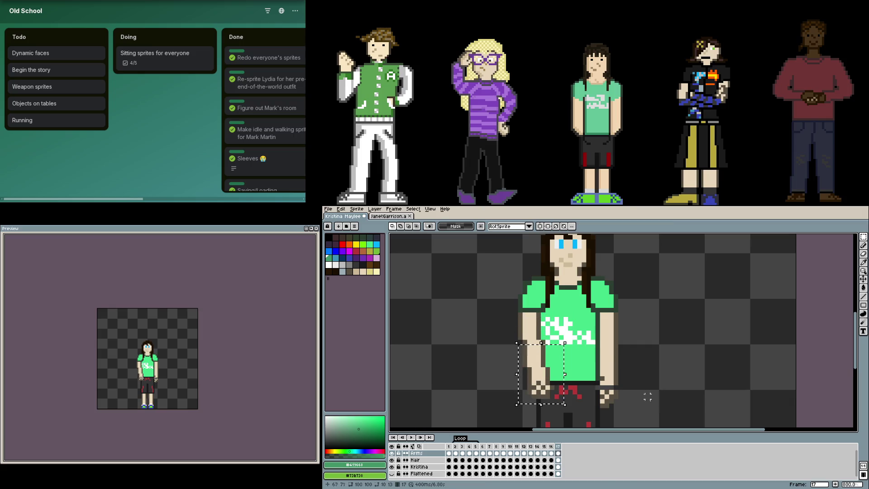
left_click_drag(656, 409, 608, 333)
left_click(663, 364)
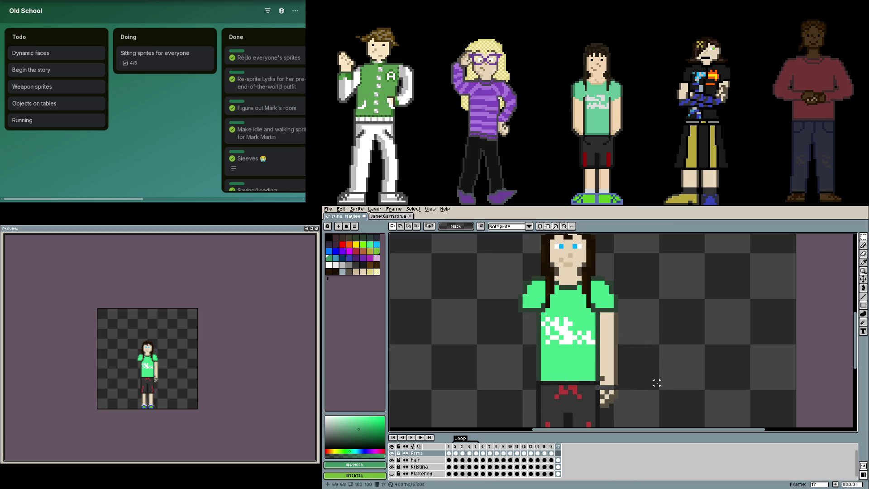
Step through the arm poses from frame 6 to frame 15, ending on frame 11
left_click(482, 453)
scroll(623, 378, "up", 6)
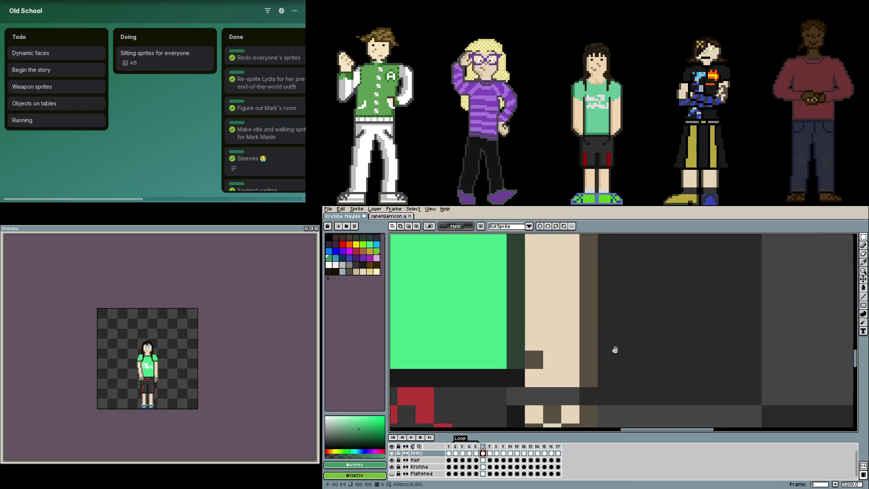
left_click(490, 453)
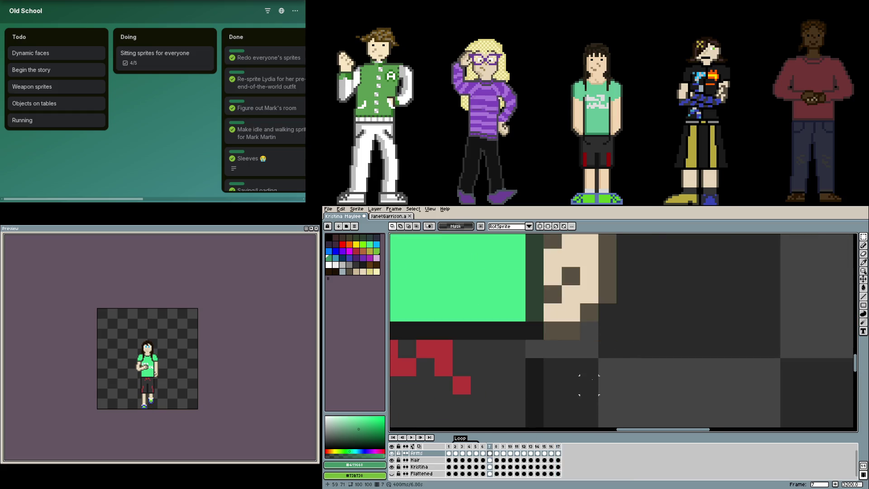
scroll(601, 374, "down", 4)
key("Right")
key("Right")
key("Right")
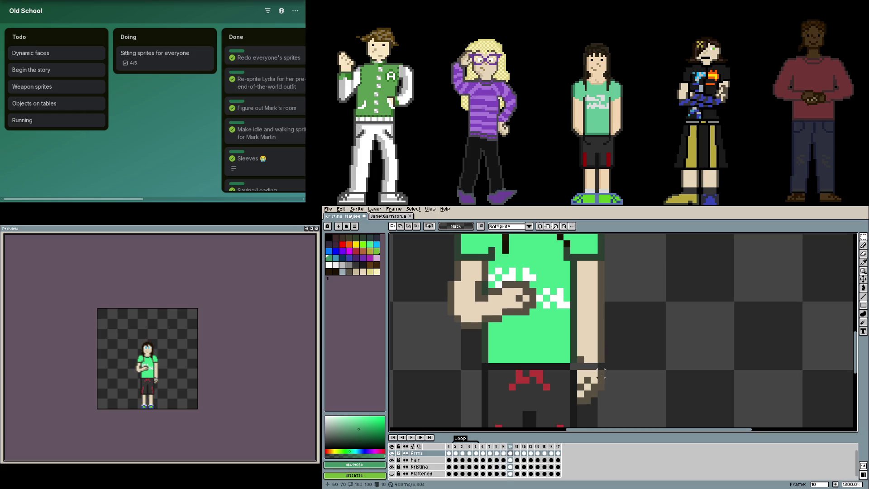
key("Right")
key("Right")
key("Right")
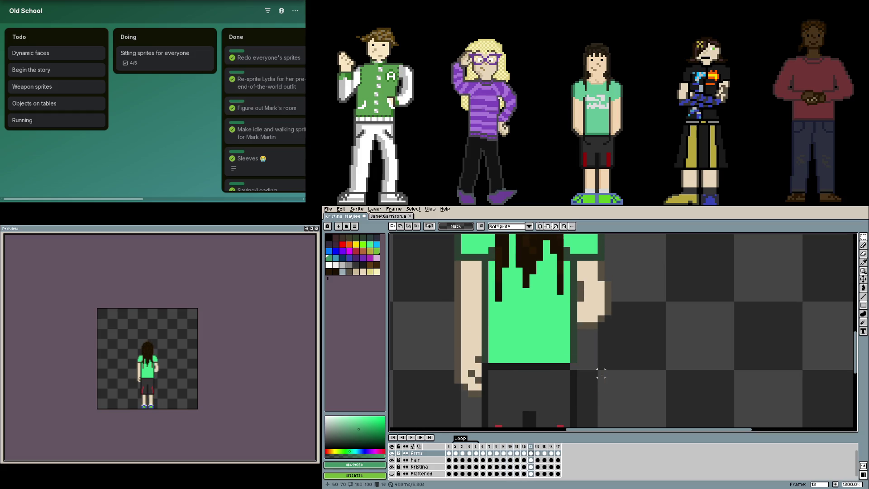
scroll(602, 374, "down", 2)
key("Left")
key("Left")
key("Left")
scroll(601, 375, "down", 1)
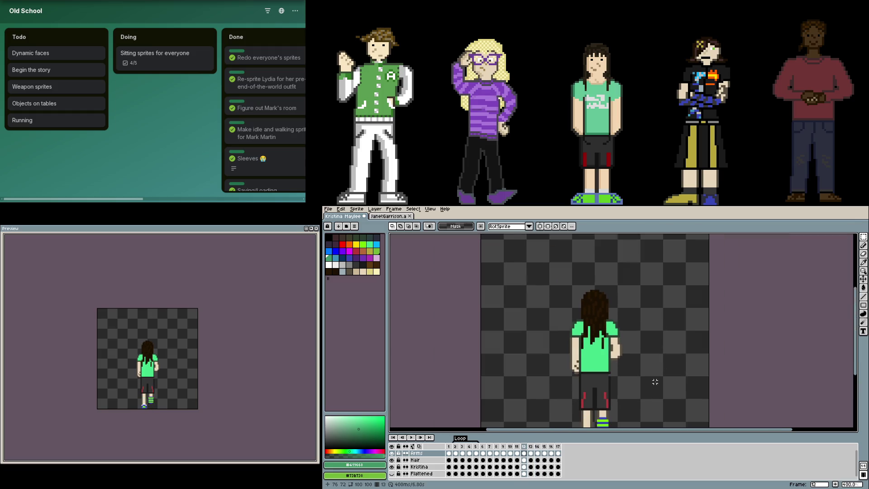
scroll(601, 393, "up", 3)
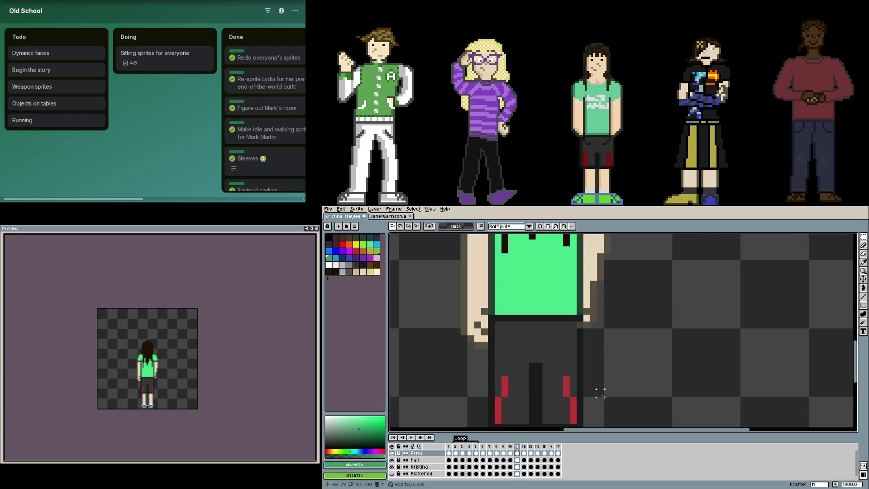
Toggle the Arms layer's visibility off and on three times to compare the arms
left_click(392, 453)
left_click(393, 453)
left_click(392, 454)
left_click(393, 454)
left_click(393, 453)
left_click(392, 453)
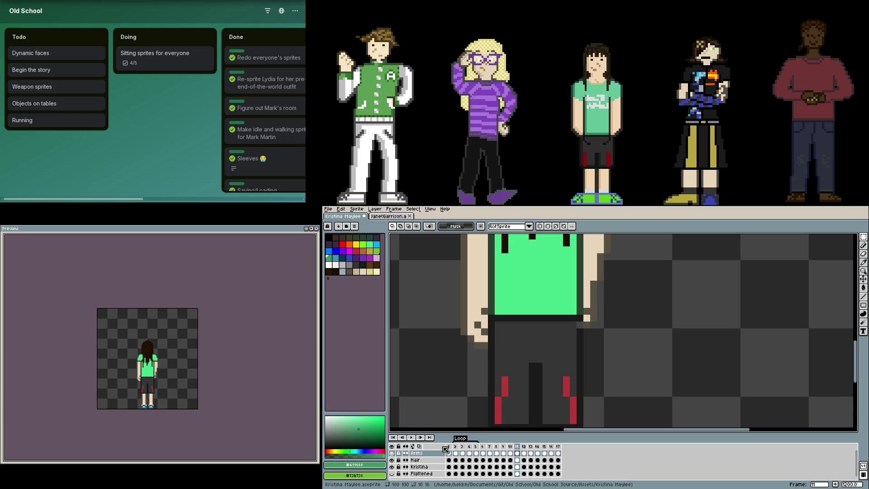
Go to frame 4, then switch to the JanetGarrison sprite and zoom in
left_click(469, 467)
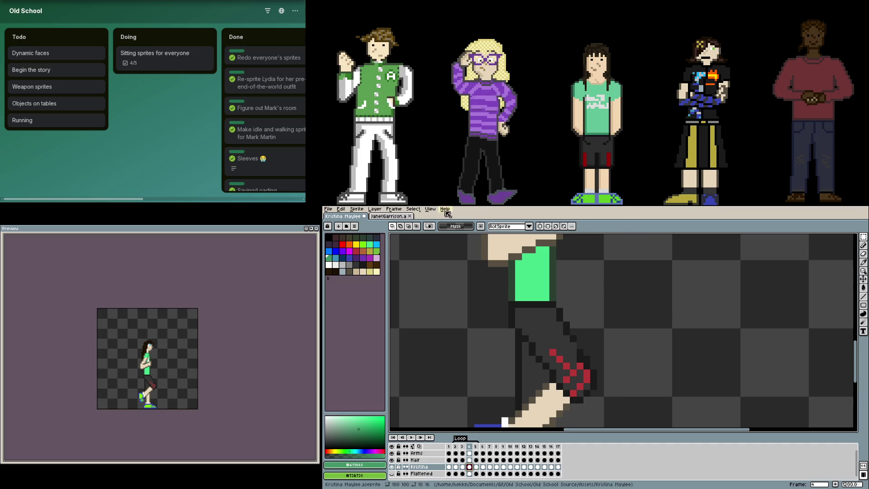
left_click(389, 216)
scroll(578, 275, "up", 2)
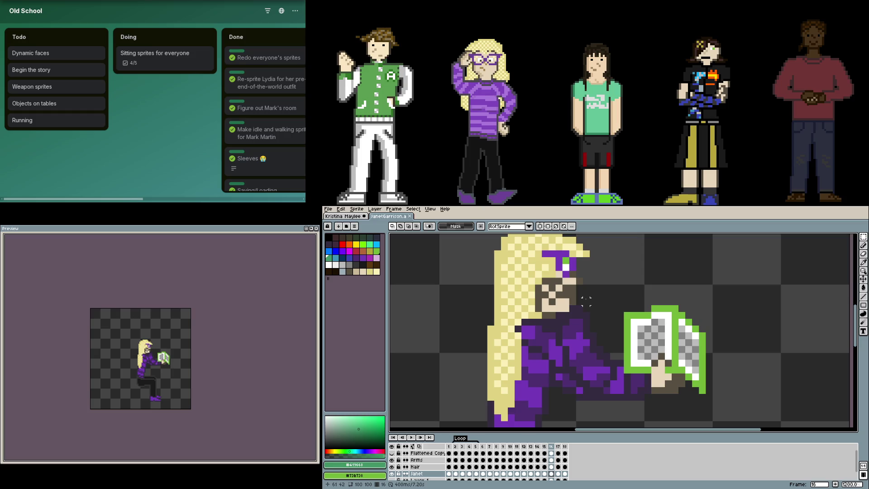
Open the Kristina Maylee sprite and zoom in on its opening animation frames
left_click(342, 217)
scroll(491, 346, "down", 3)
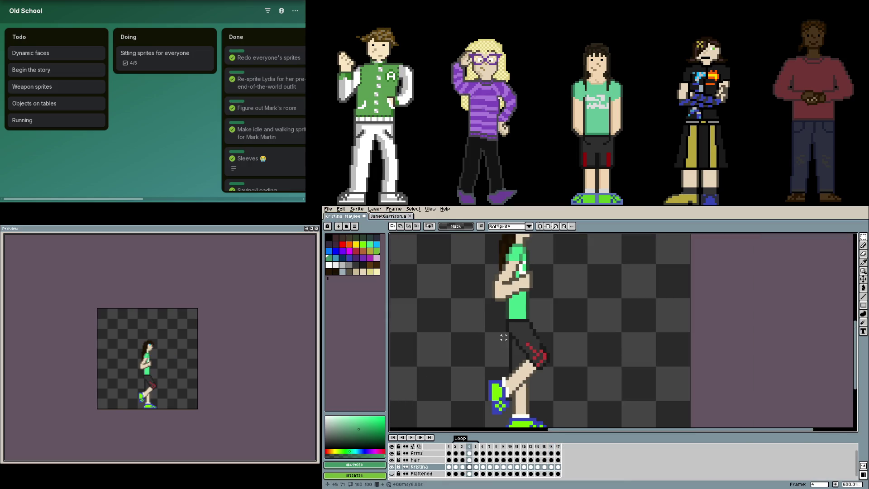
key("Right")
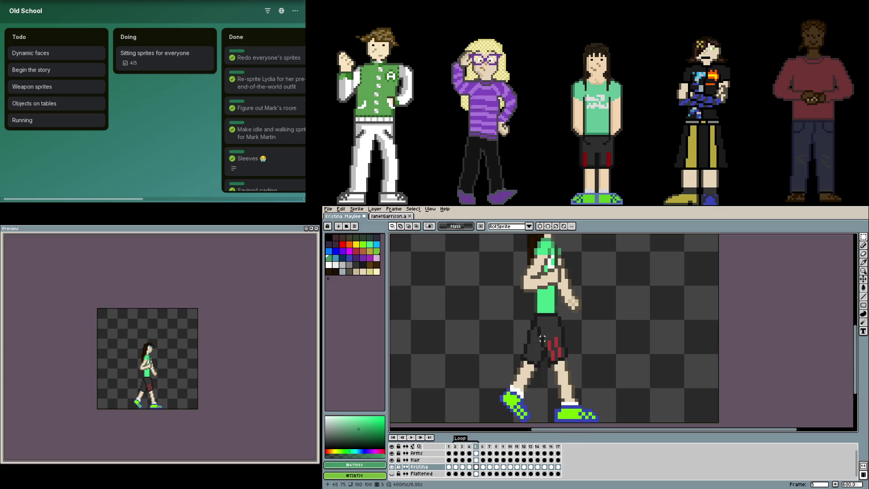
scroll(546, 314, "up", 2)
scroll(546, 314, "up", 1)
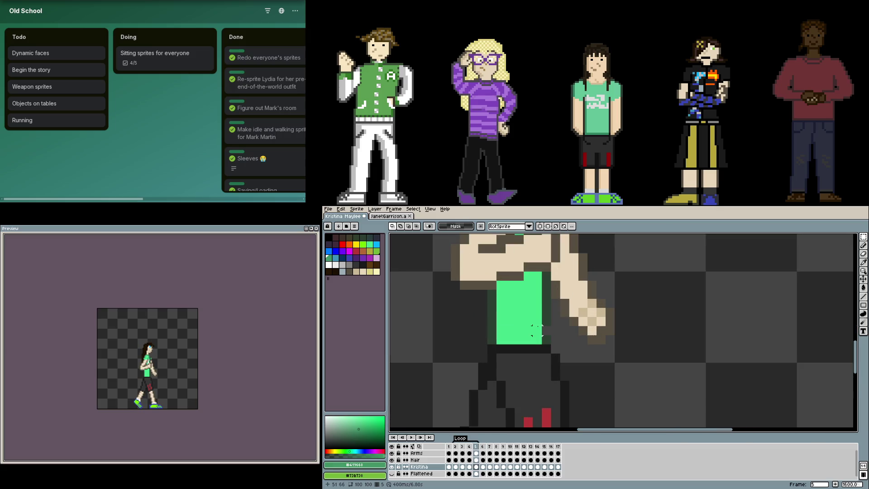
Switch to the pencil and pick the near-black outline colour from the sprite
key("b")
left_click(548, 330, "alt")
key("Right")
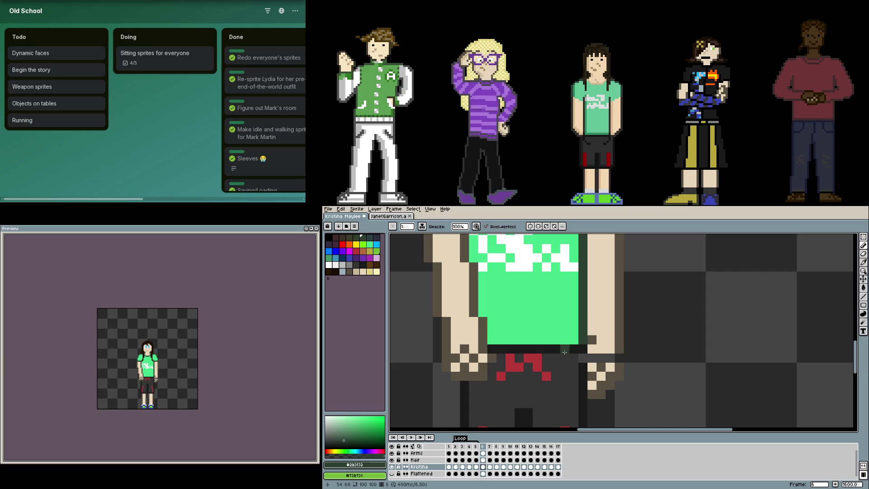
left_click(582, 357, "alt")
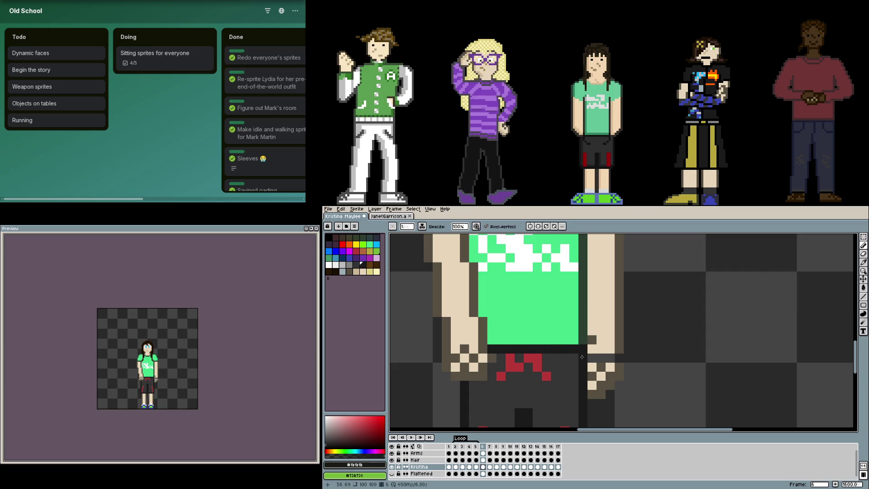
Step forward through the frames to frame 15, then back to frame 10
key("Right")
key("Right")
key("Right")
key("Right")
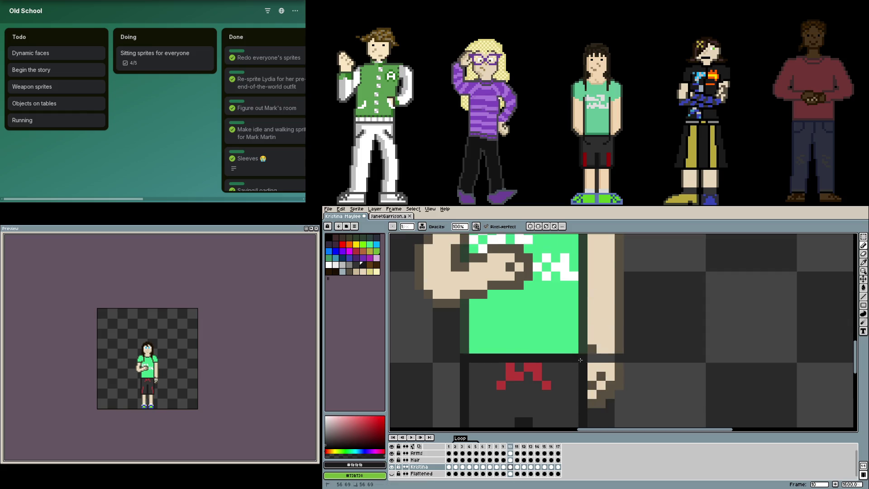
key("Right")
key("Right")
key("Right")
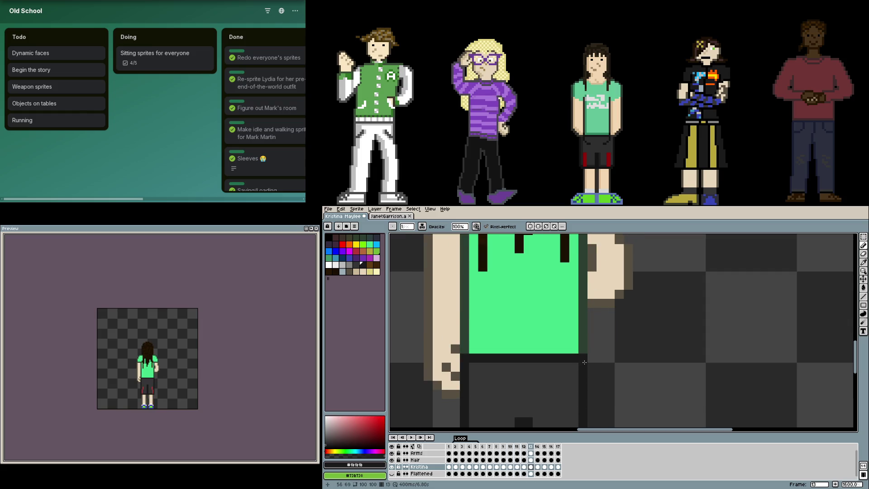
key("Right")
key("Right")
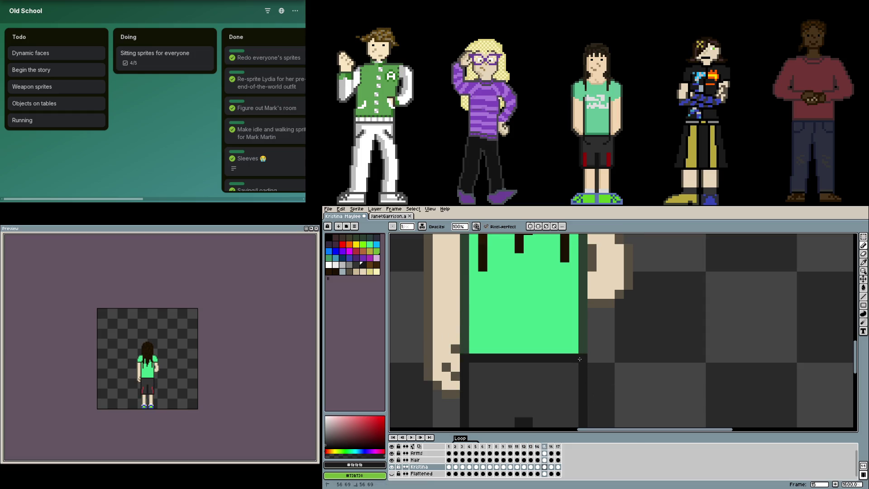
scroll(605, 371, "down", 4)
key("Left")
key("Left")
key("Left")
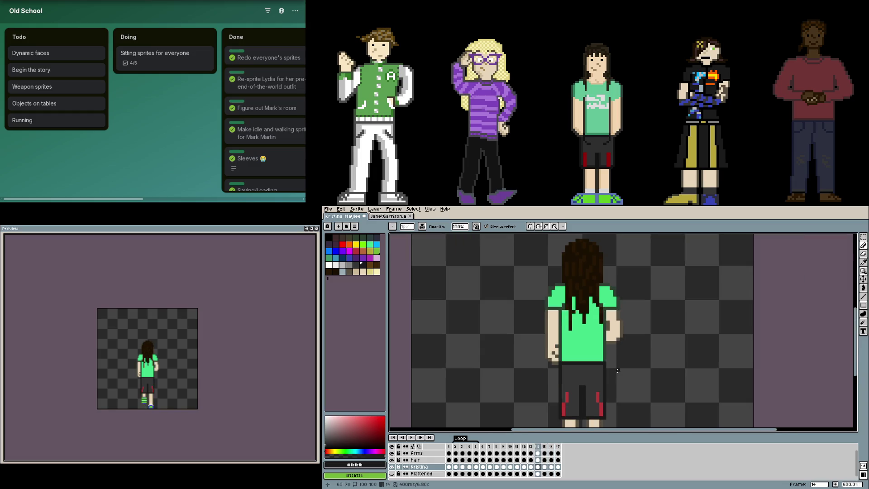
scroll(632, 381, "up", 4)
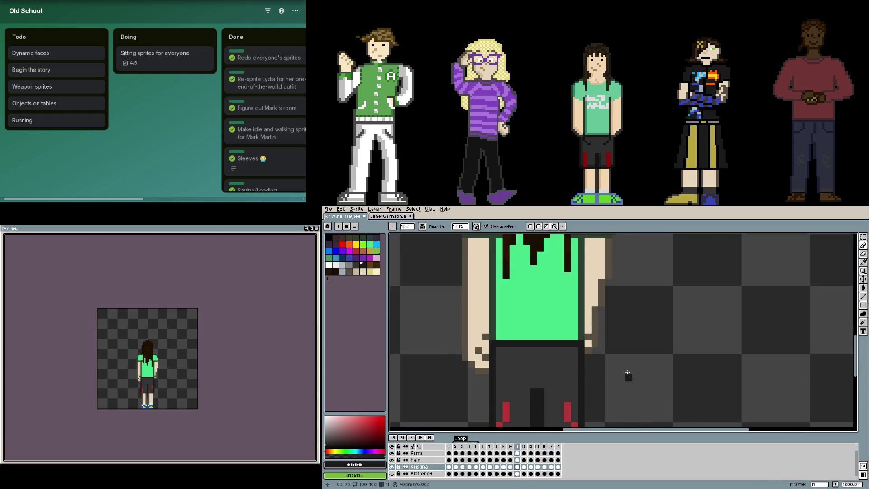
key("Left")
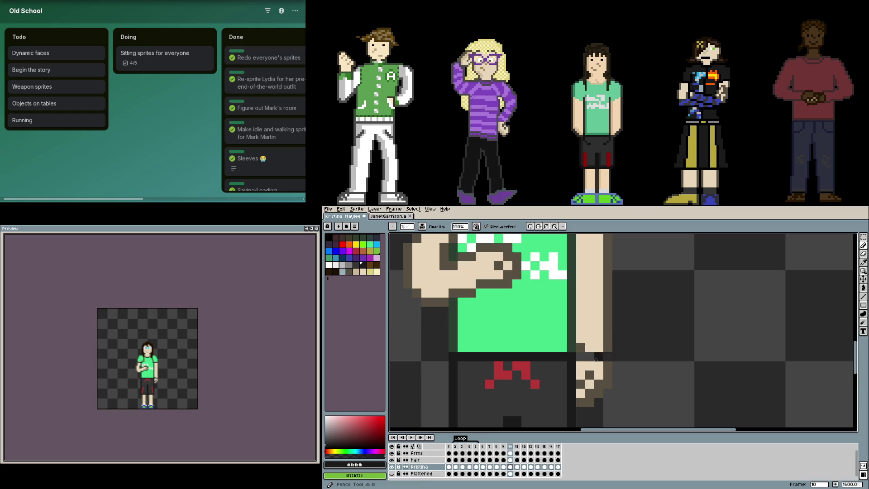
Make the Arms layer active, sample the hand's skin tone and go to frame 8
key("i")
left_click(513, 453)
key("b")
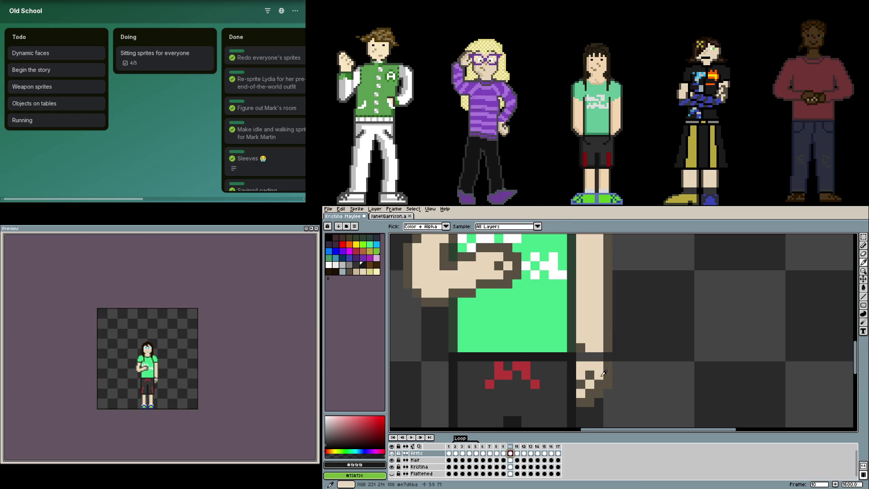
left_click(589, 387, "alt")
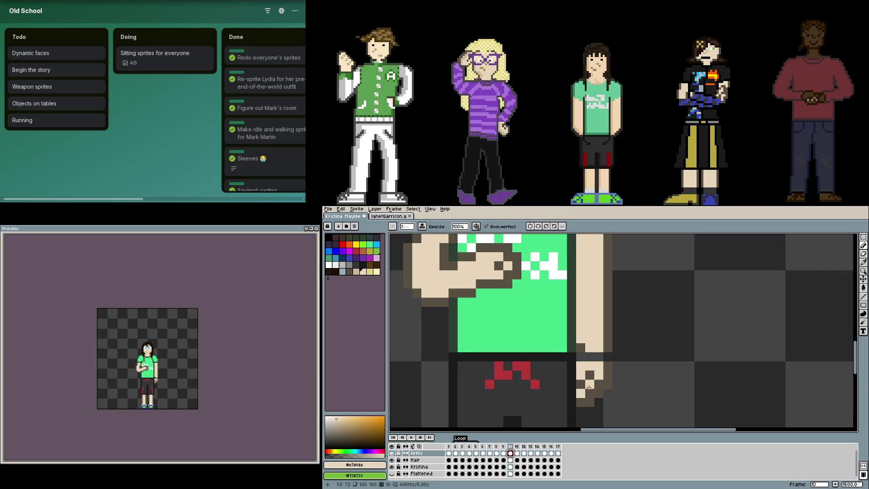
key("comma")
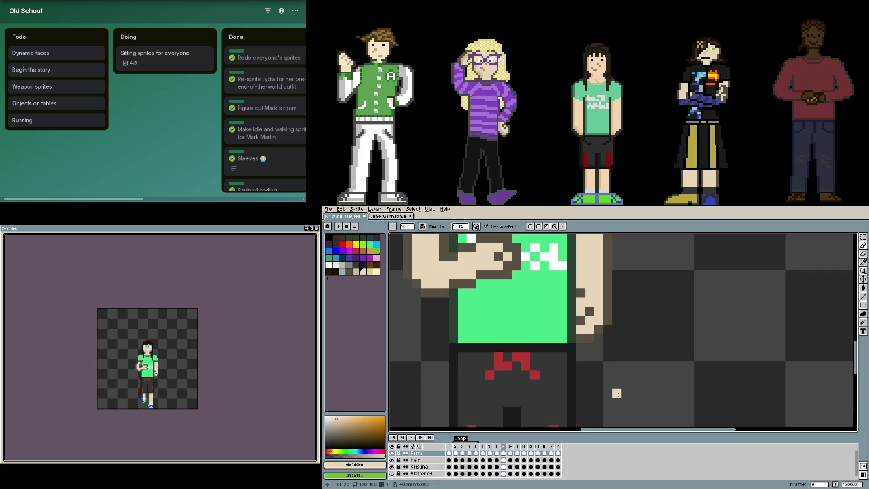
key("comma")
key("period")
key("comma")
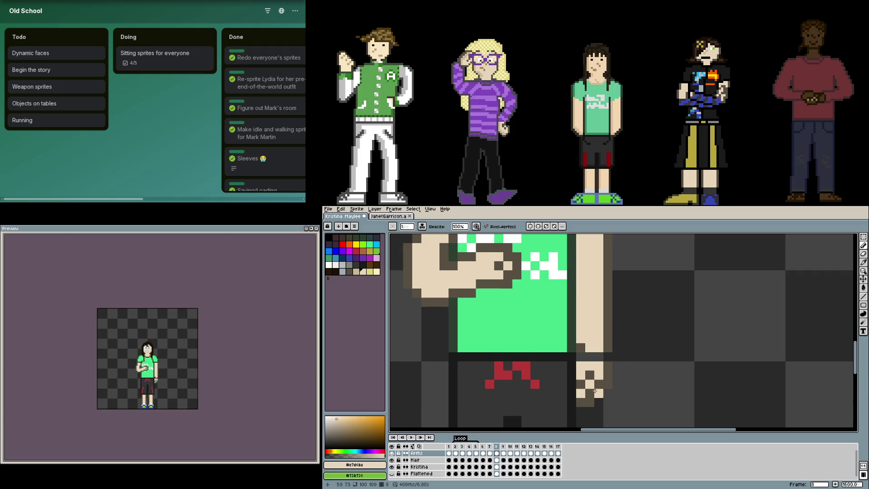
Paint skin-tone hand pixels on frame 8, comparing with frame 9 and undoing strays
left_click(590, 393)
key("period")
key("comma")
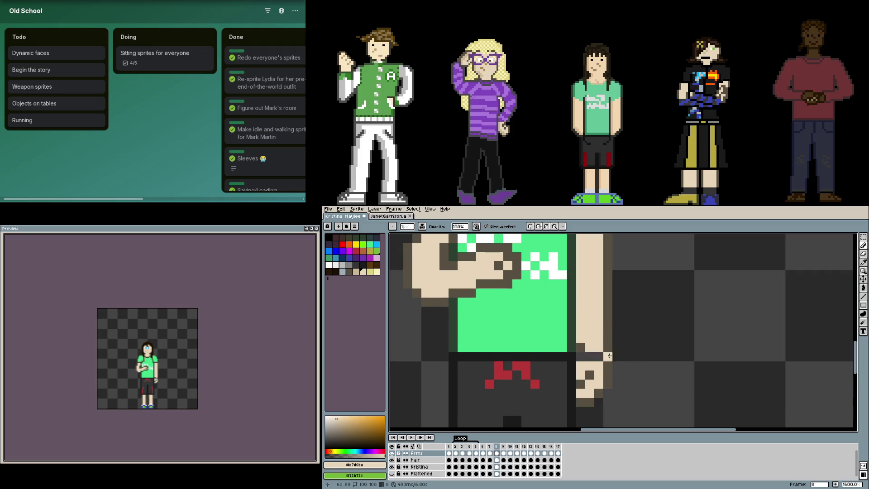
left_click(608, 366)
key("ctrl+z")
left_click(577, 358)
key("period")
key("comma")
key("ctrl+z")
Marquee the wrist pixels with the rectangular selection, then clear the selection
key("m")
left_click_drag(575, 352, 613, 372)
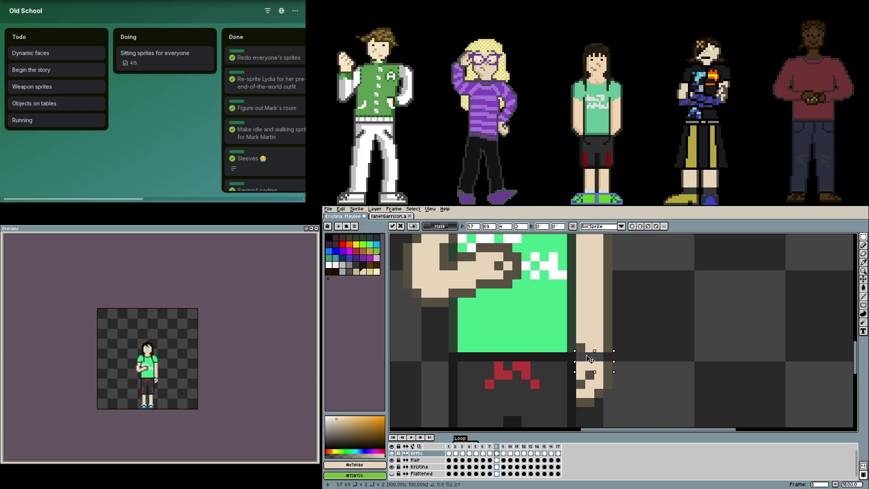
left_click(605, 379)
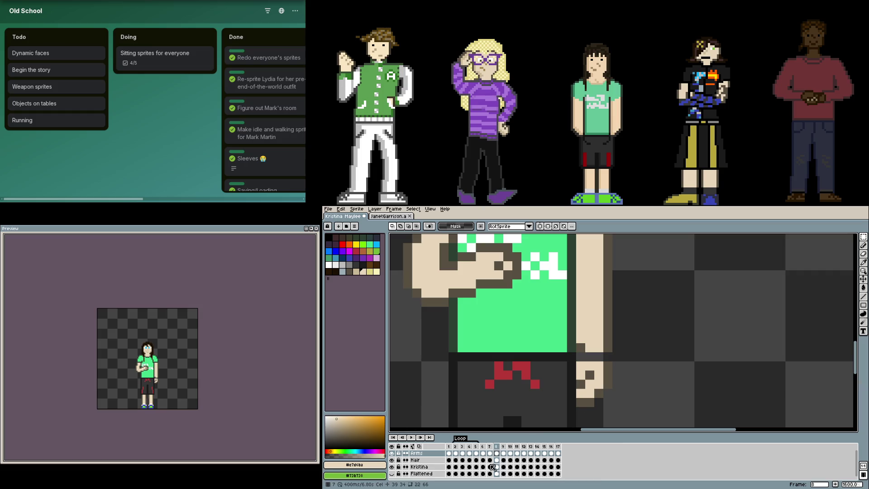
Compare side-view frame 5 with front-facing frame 6, settling on frame 5
key("Left")
key("Left")
key("Left")
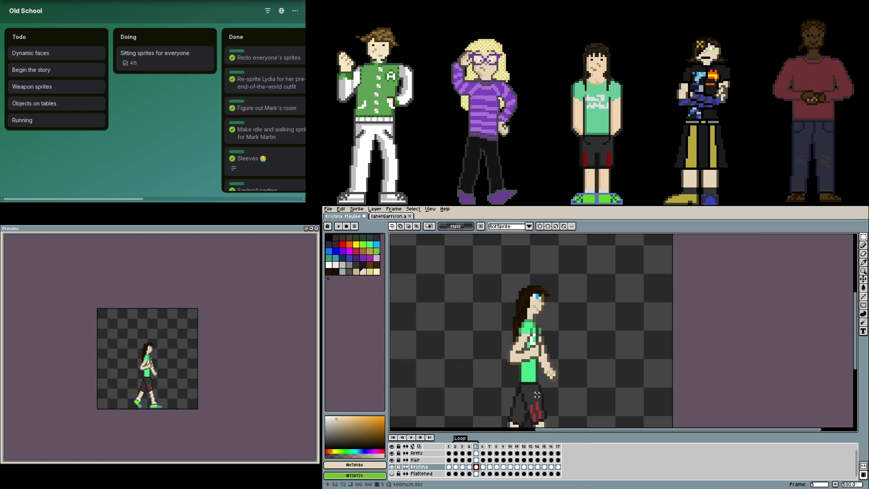
key("minus")
key("minus")
key("minus")
scroll(551, 352, "up", 4)
key("Right")
scroll(551, 352, "down", 3)
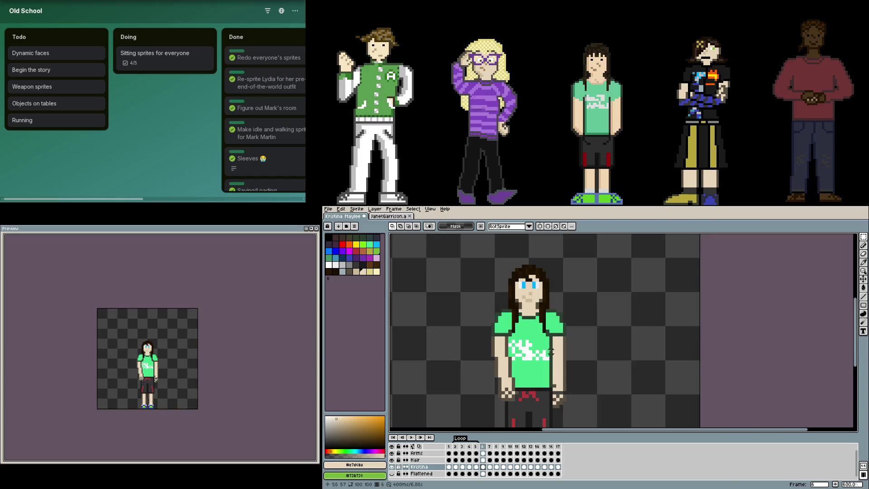
scroll(555, 352, "down", 1)
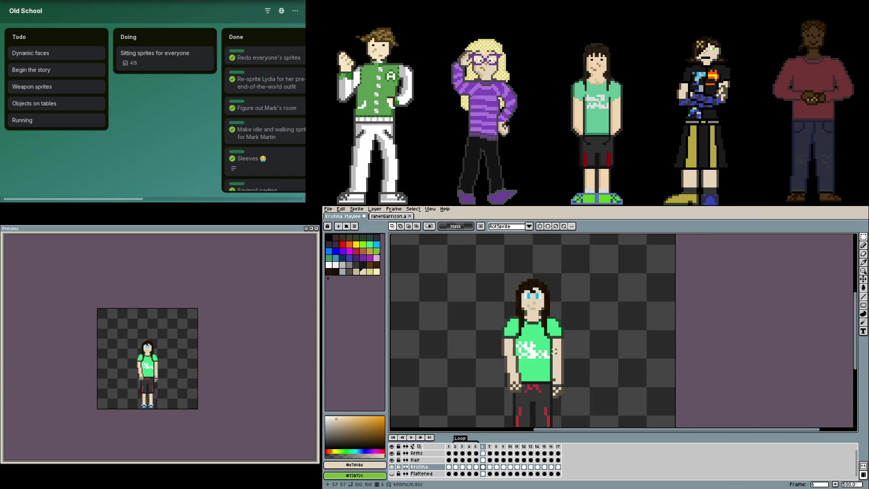
key("Left")
scroll(555, 350, "up", 2)
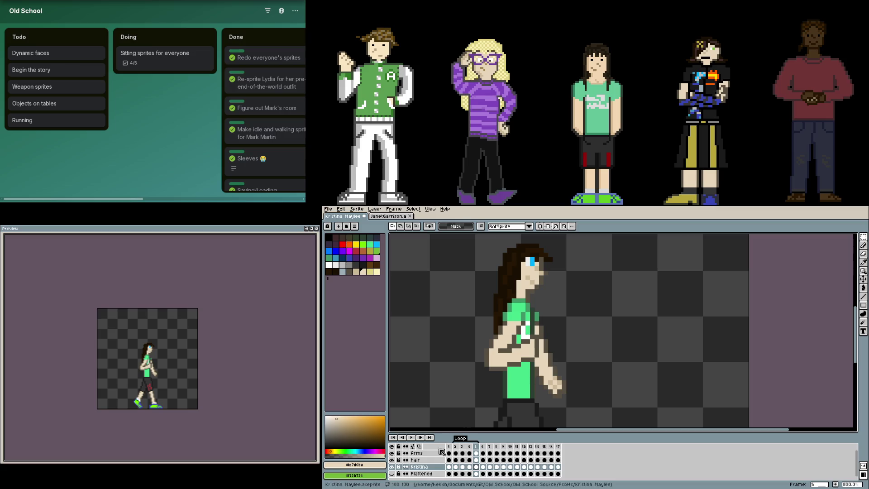
Check the arm by toggling its layer visibility, then rename the Arms layer to RArm
left_click(393, 453)
left_click(392, 454)
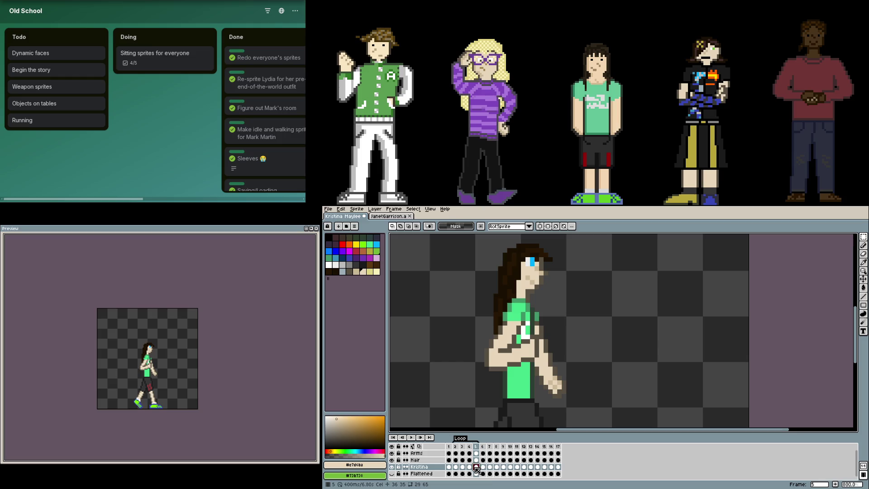
left_click_drag(568, 399, 568, 328)
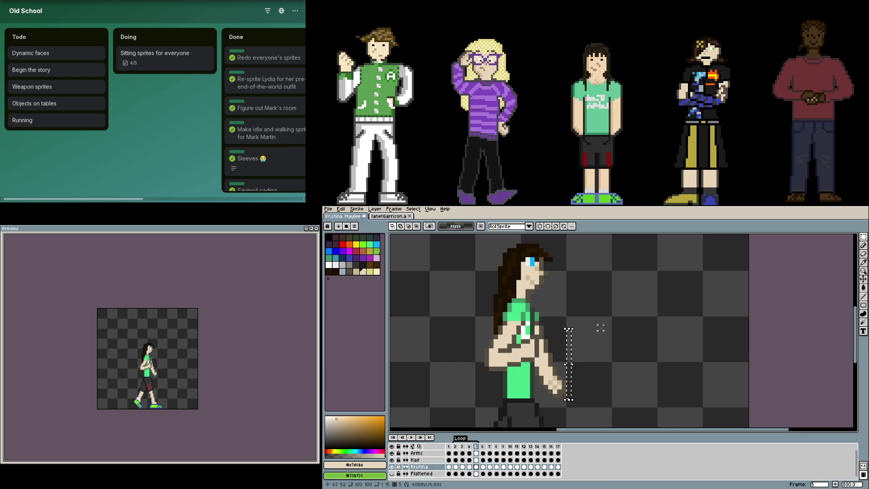
left_click(601, 328)
left_click(428, 455)
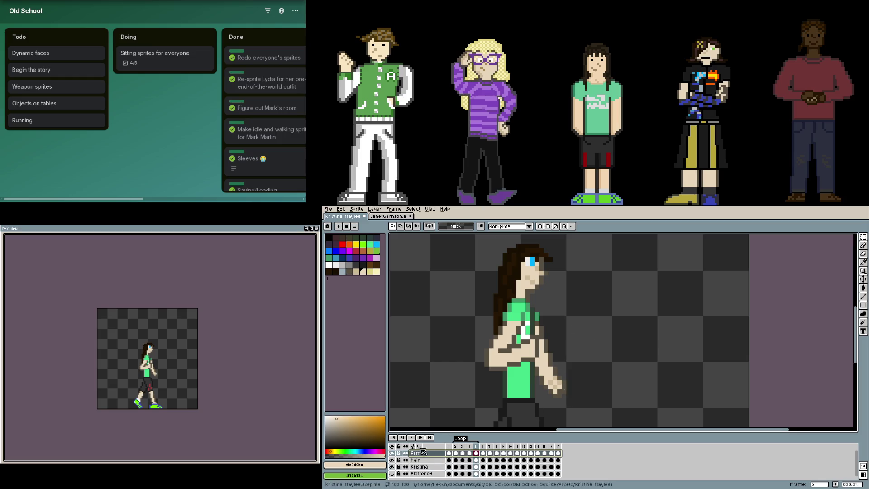
double_click(417, 454)
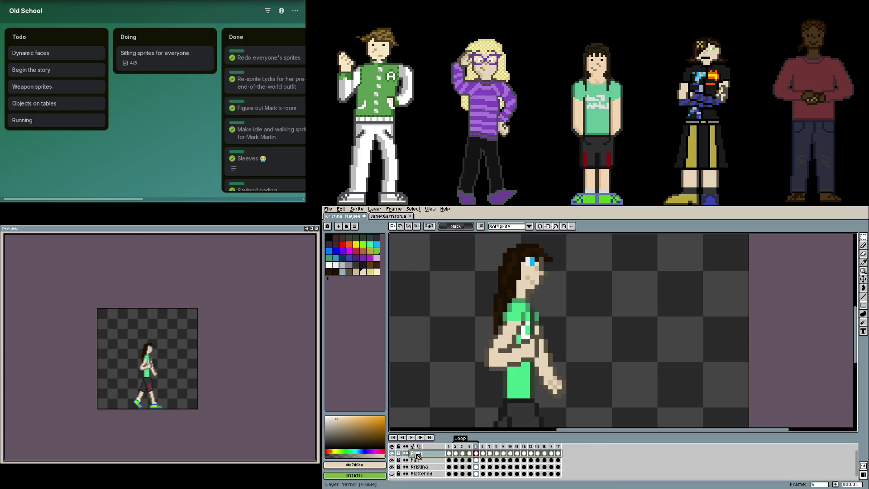
type("RArm")
key("Return")
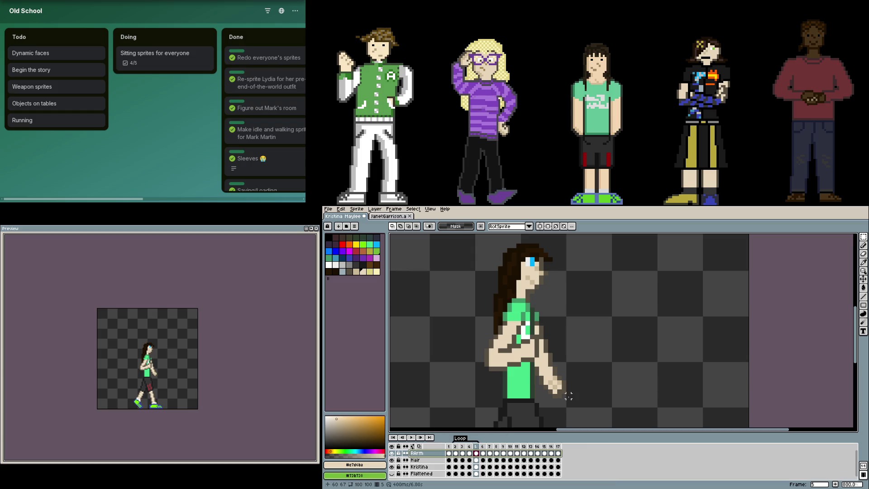
Hide RArm, marquee the side-view arm area and add a new empty layer
left_click(392, 453)
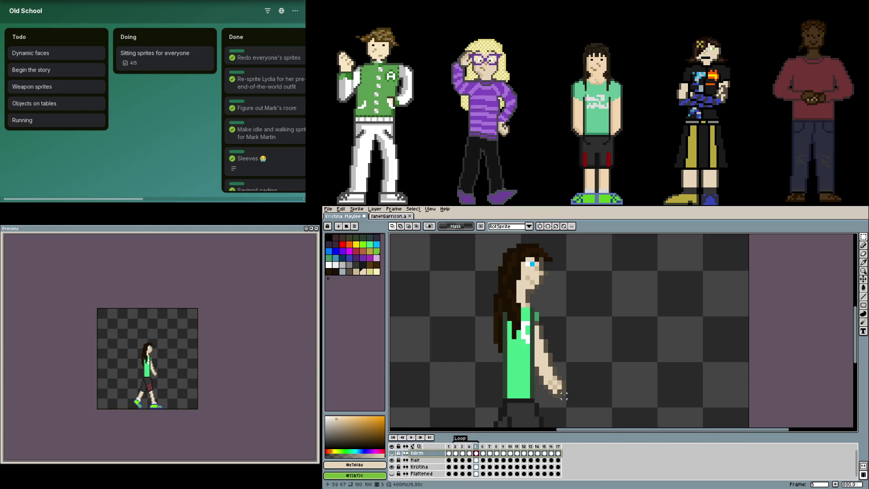
mouse_move(564, 396)
left_mouse_down()
mouse_move(530, 315)
mouse_move(535, 302)
left_mouse_up()
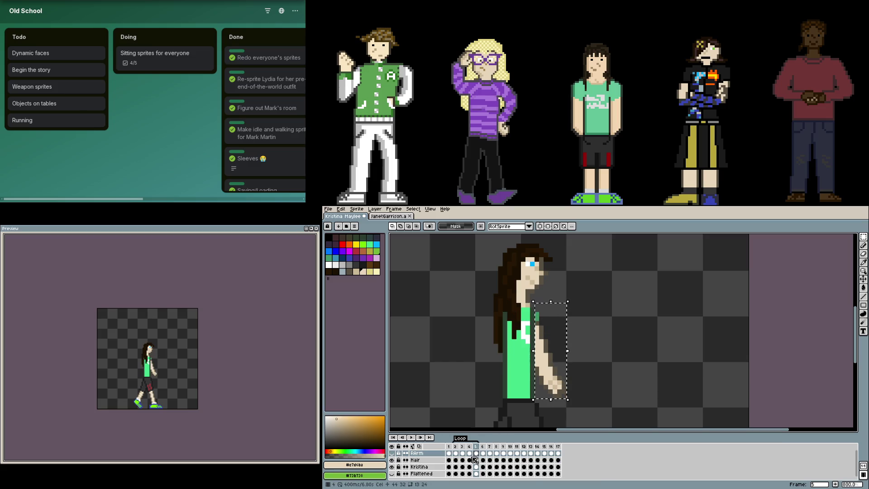
key("shift+n")
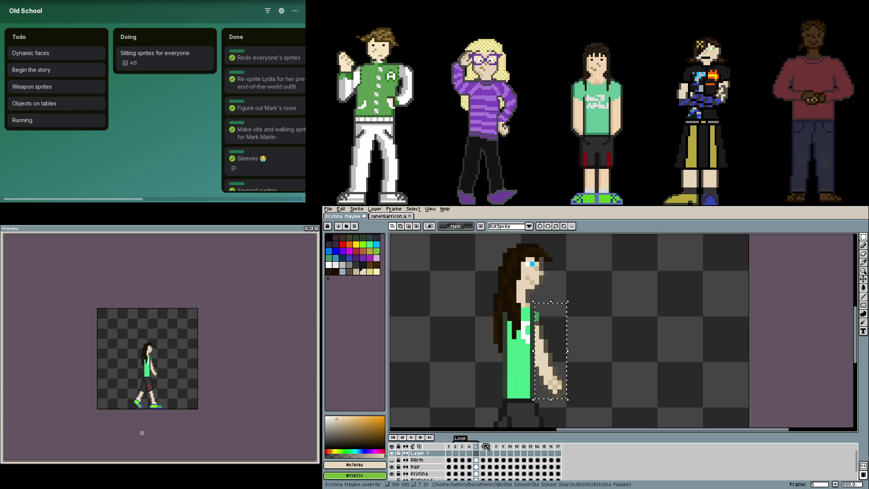
Move the new layer below Kristina and name it LArm
left_click(423, 454)
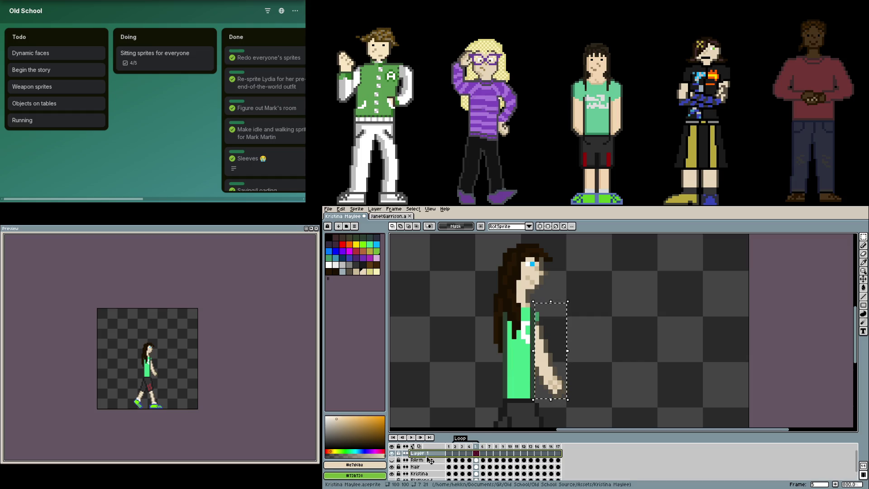
left_click_drag(429, 460, 430, 473)
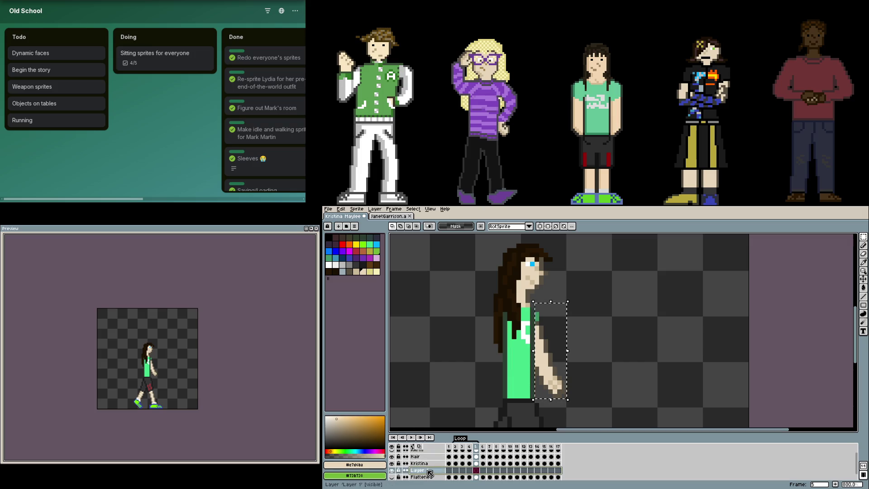
type("LArm")
key("Return")
left_click(655, 338)
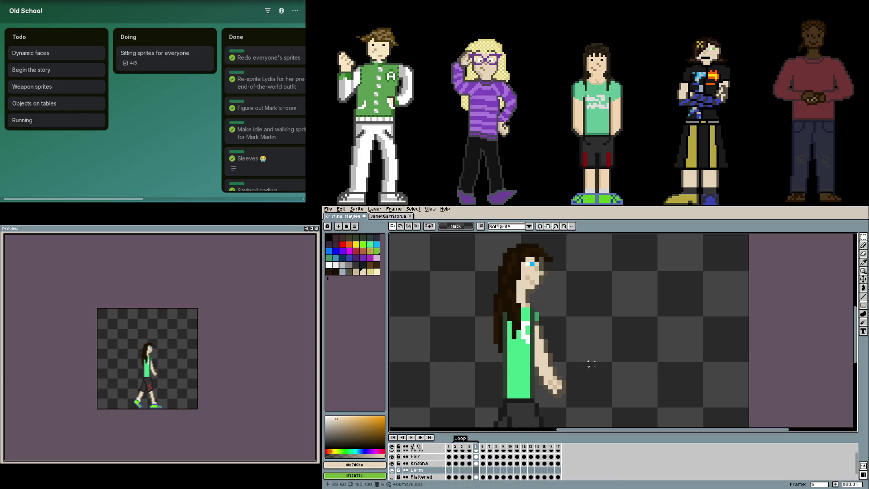
Cut the frame-5 side-view arm from the Kristina layer and paste it onto LArm
left_click(477, 464)
left_click_drag(564, 400, 533, 305)
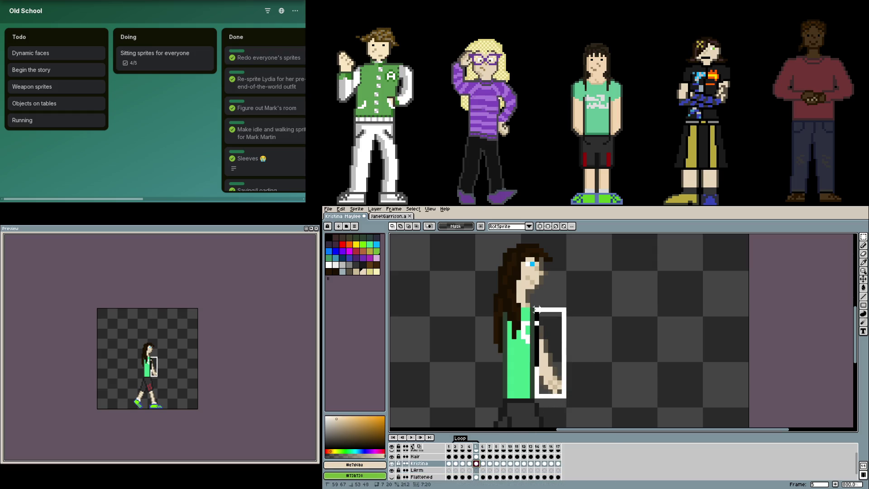
key("ctrl+x")
left_click(480, 471)
key("ctrl+v")
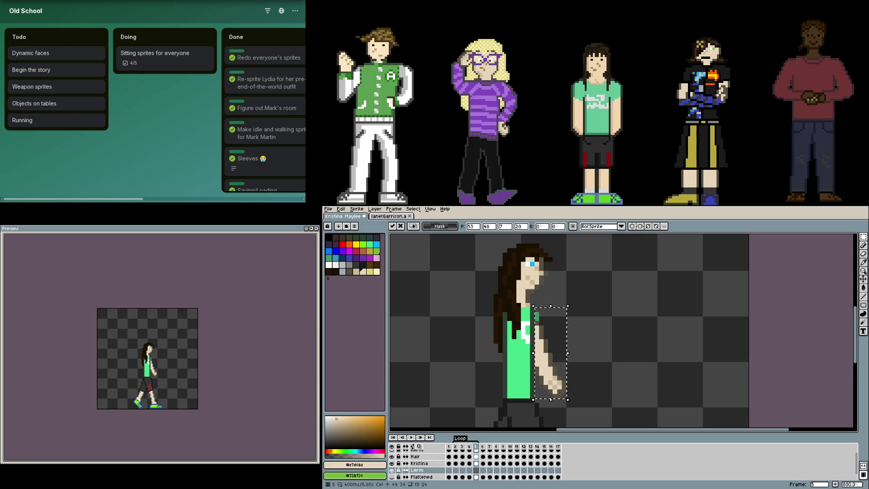
key("Escape")
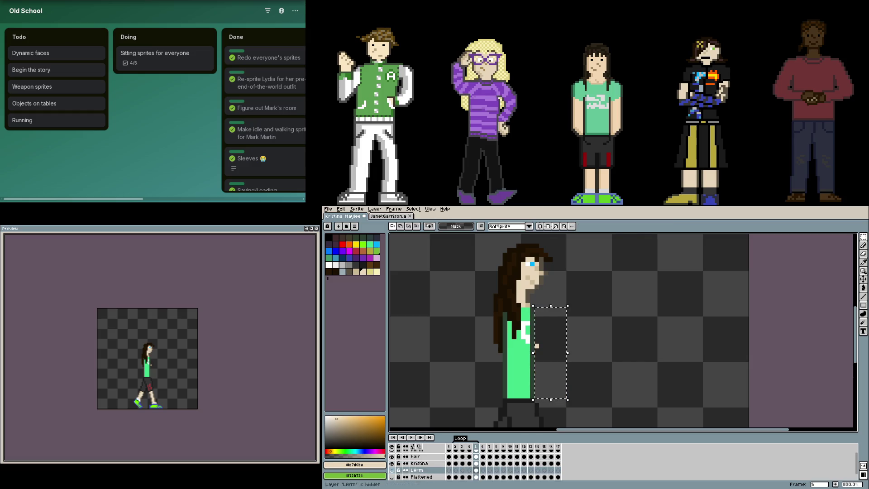
Browse frames 5 and 6, then select the Kristina cel on side-view frame 3
scroll(553, 343, "up", 5)
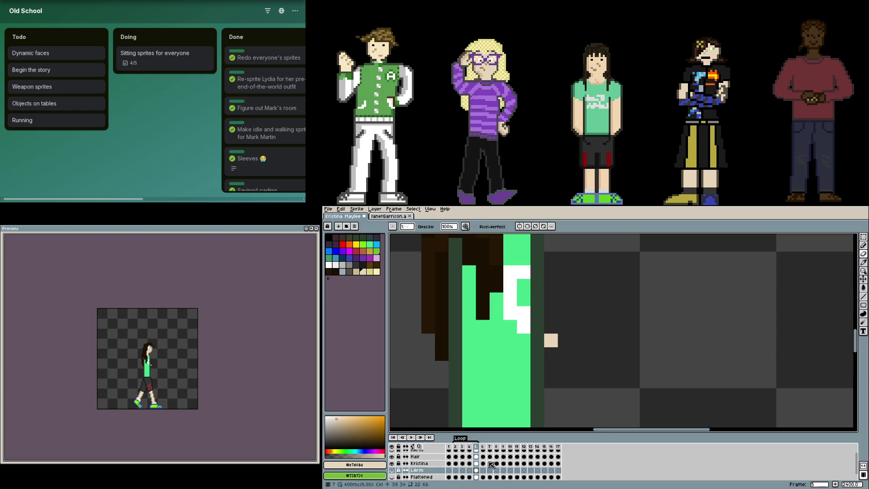
left_click(476, 457)
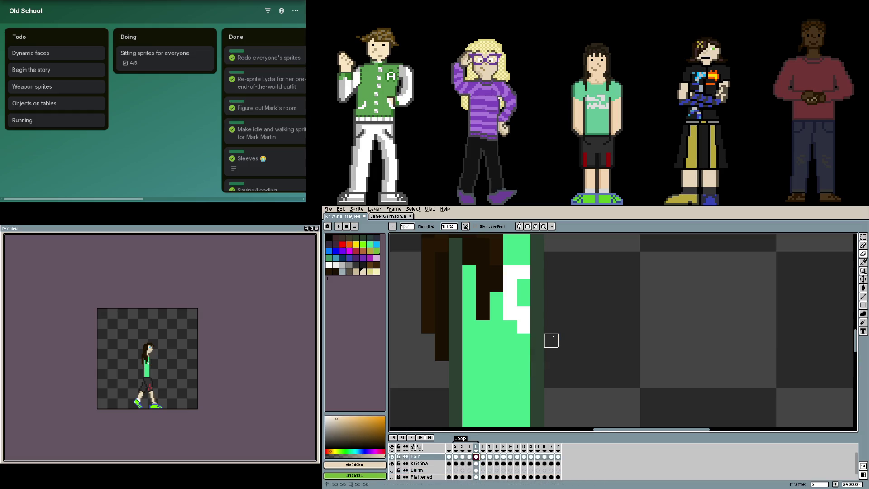
scroll(605, 368, "down", 4)
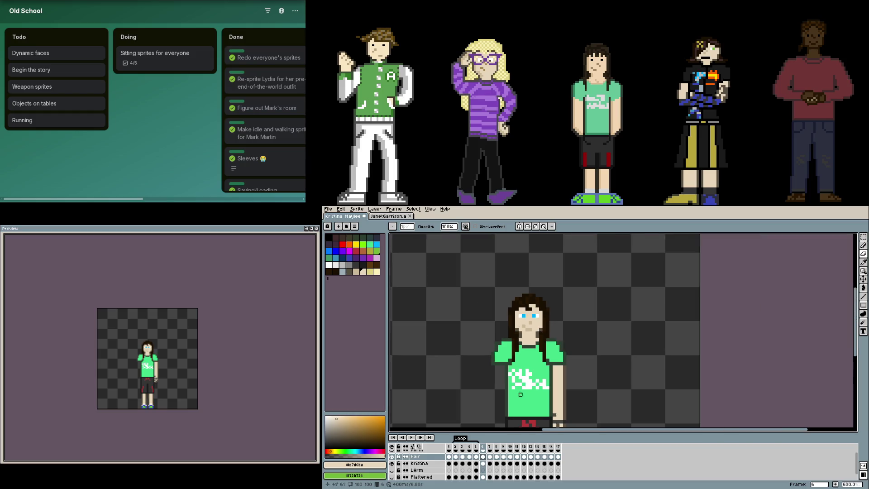
key("Left")
scroll(552, 377, "up", 3)
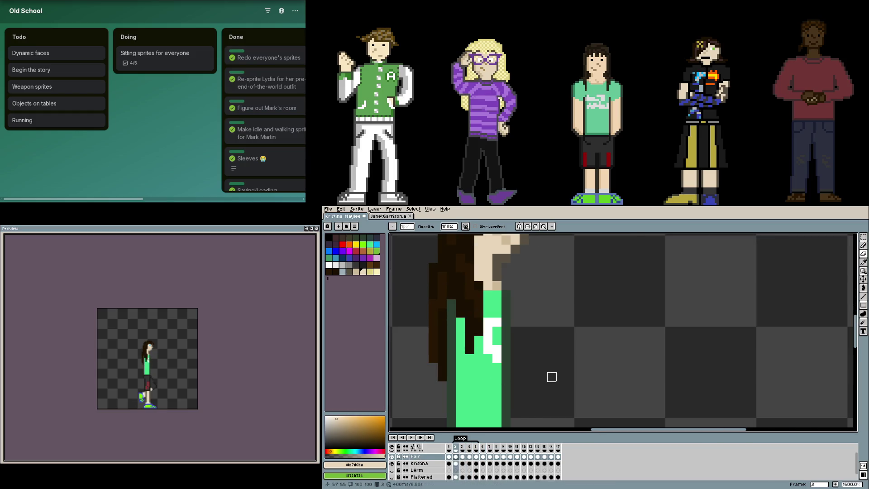
scroll(552, 377, "down", 5)
key("Right")
key("Right")
left_click(462, 464)
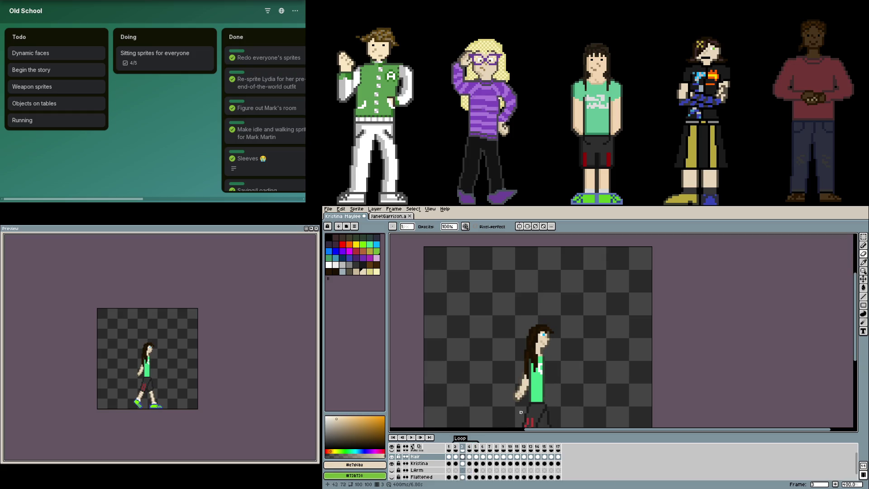
scroll(529, 401, "up", 5)
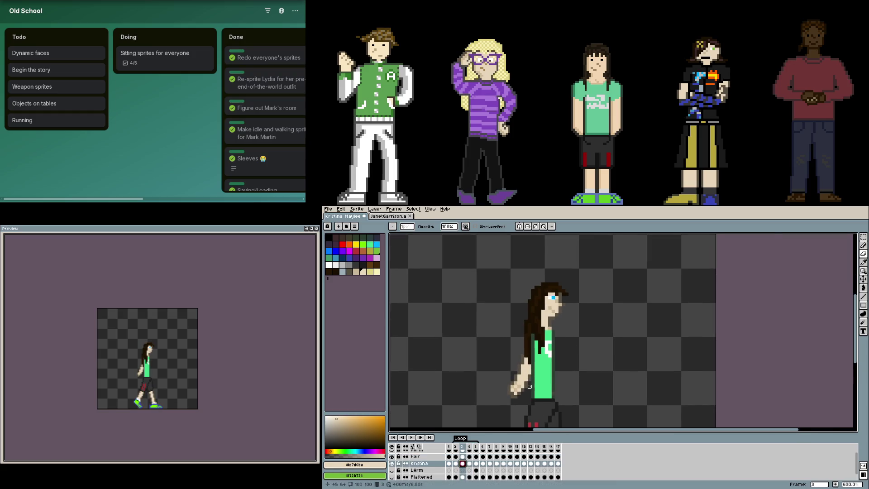
Cut the frame-3 arm from Kristina onto the LArm layer and make LArm visible
key("m")
left_click_drag(531, 403, 463, 259)
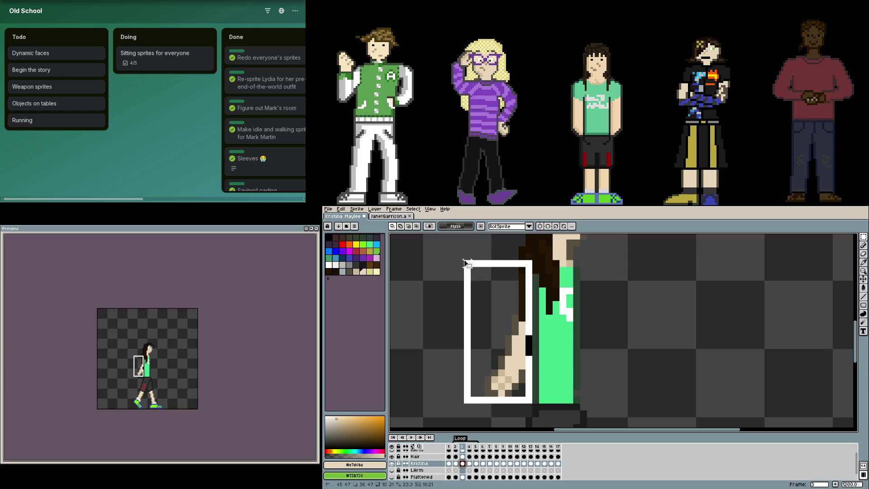
key("ctrl+x")
left_click(464, 470)
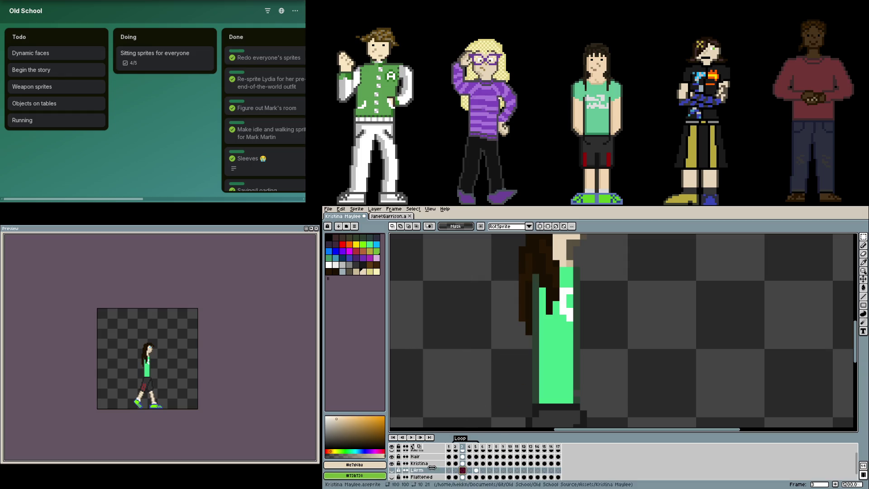
left_click(393, 471)
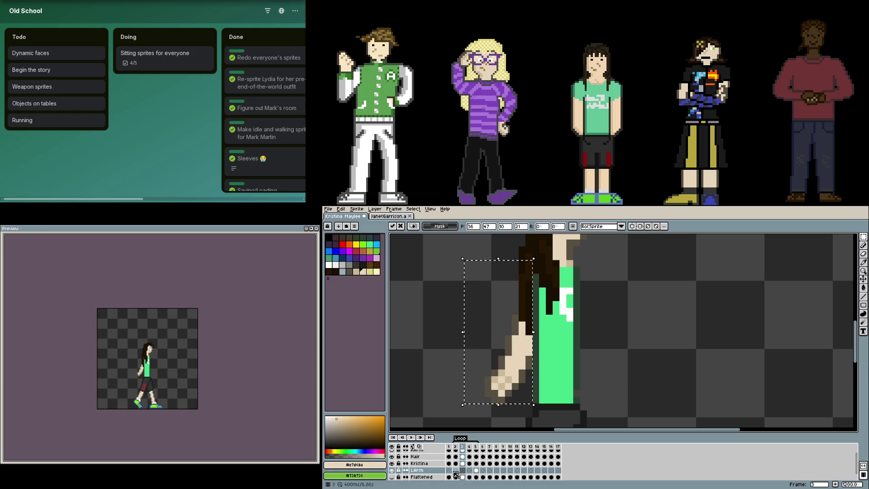
key("Left")
scroll(631, 400, "down", 3)
key("Right")
key("Right")
key("Right")
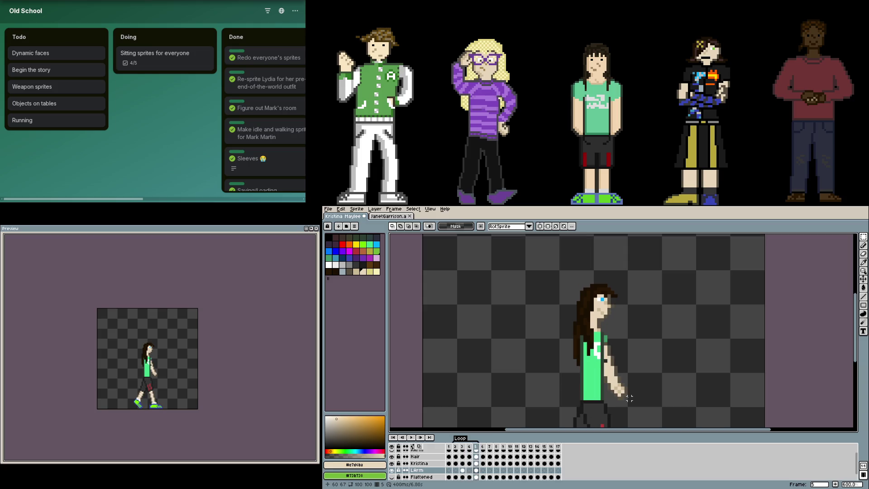
Switch to the pencil and advance to front-facing frame 6
scroll(630, 399, "up", 4)
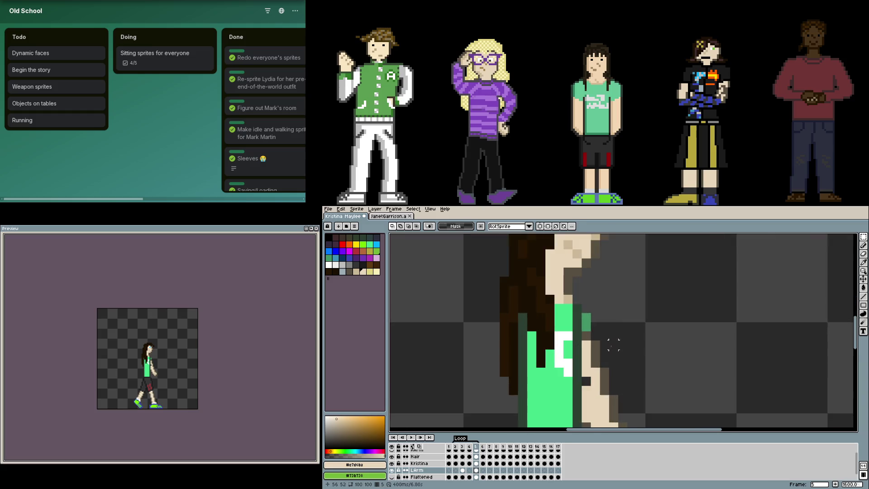
key("b")
scroll(638, 367, "down", 3)
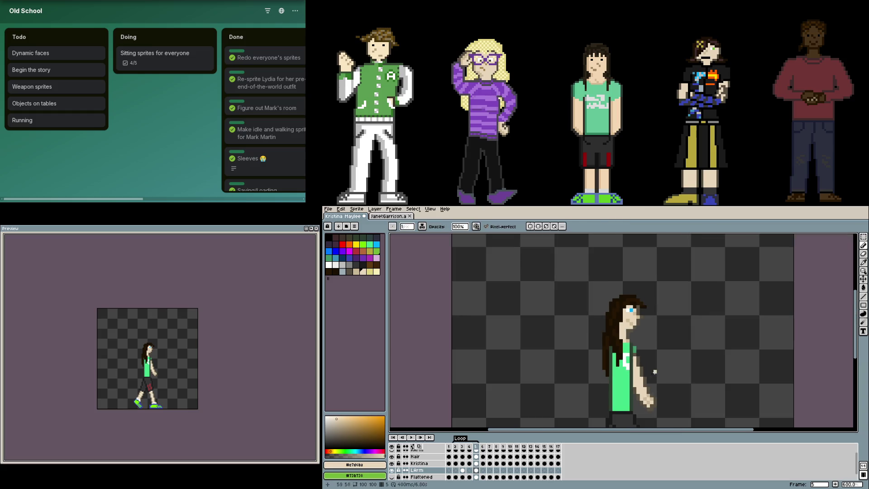
key("Right")
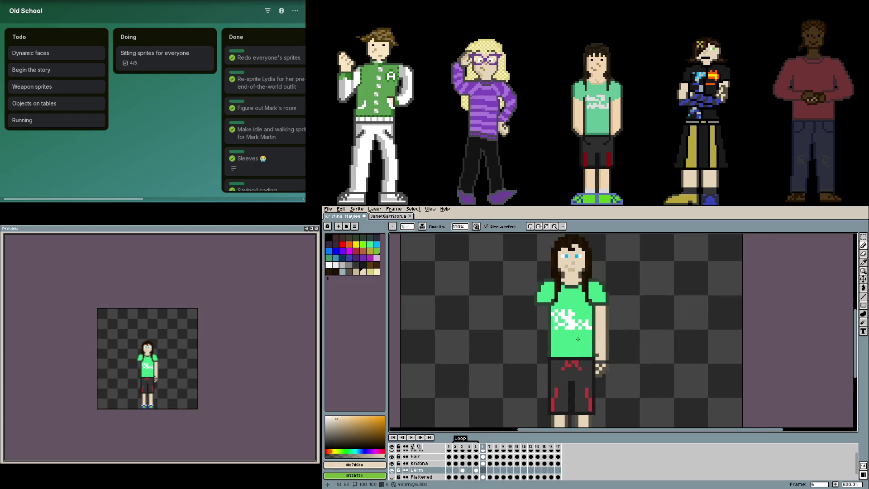
scroll(627, 361, "up", 1)
scroll(627, 361, "down", 2)
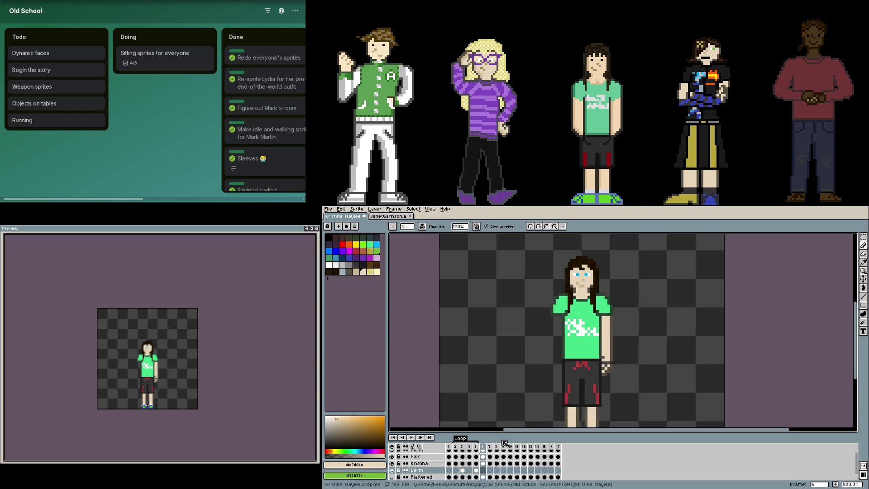
scroll(635, 357, "up", 1)
Cut the arm beside the body on frame 6 from Kristina and paste it onto LArm
key("m")
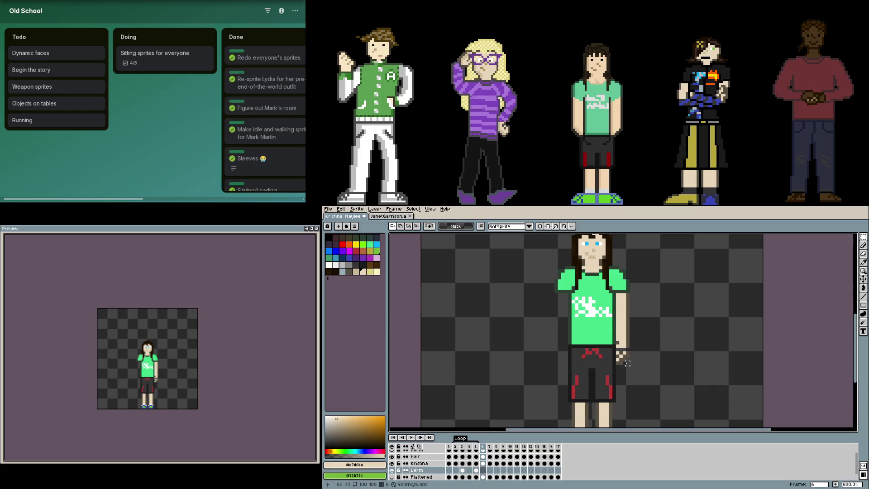
left_click(485, 463)
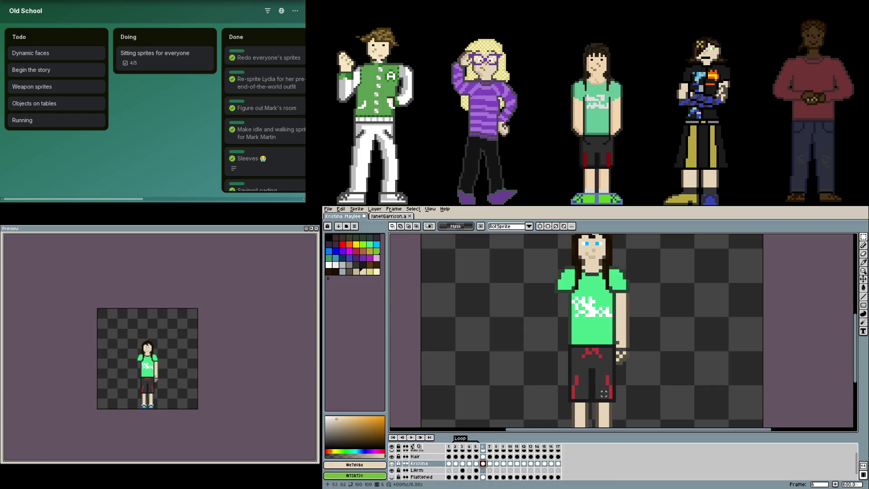
left_click_drag(628, 362, 616, 262)
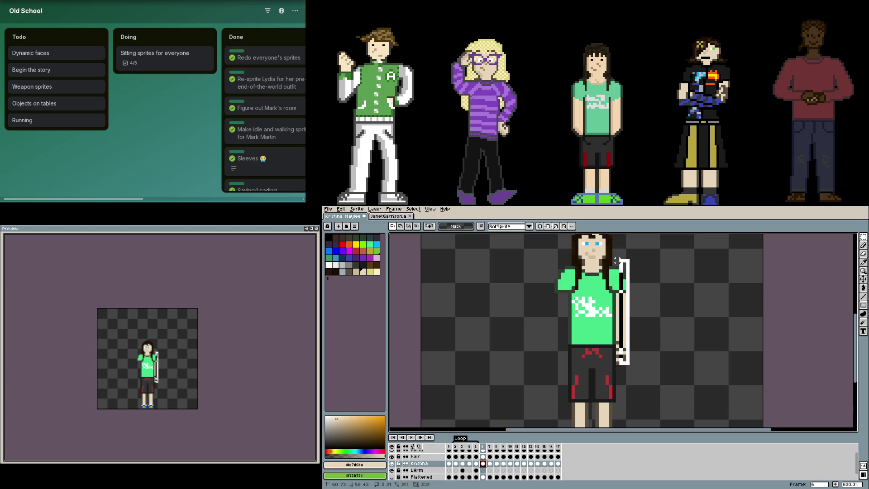
key("ctrl+x")
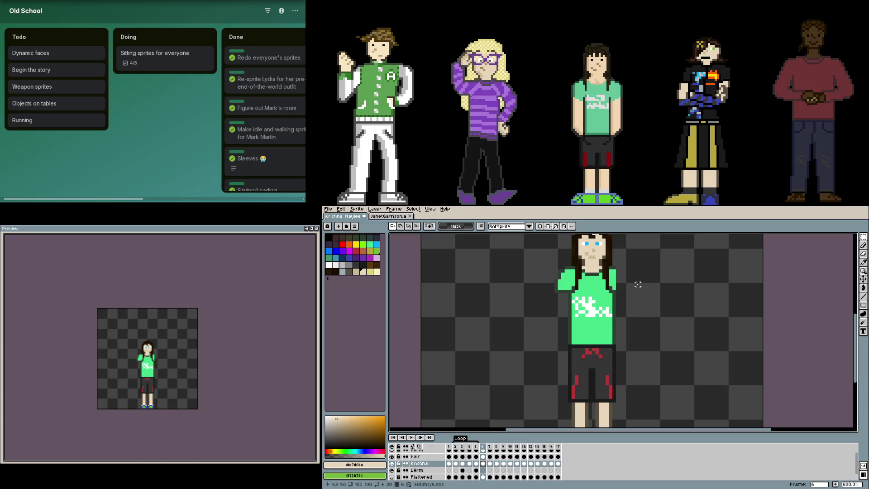
left_click(484, 470)
key("ctrl+v")
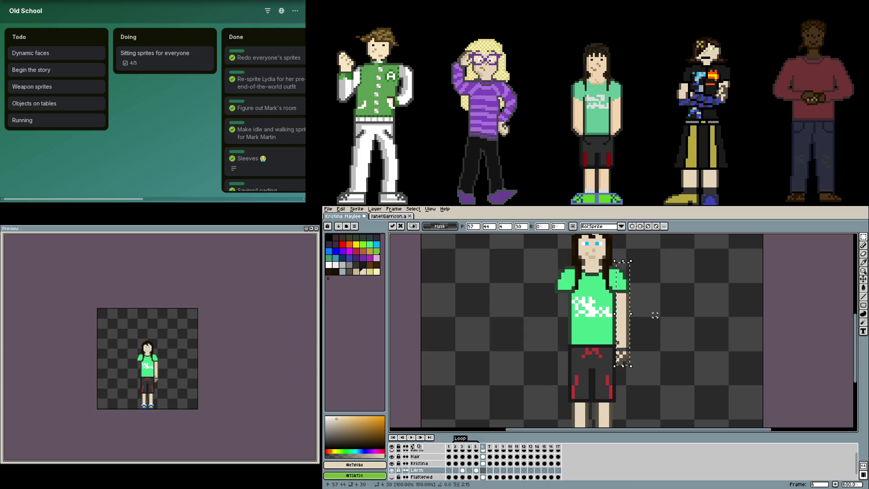
left_click(511, 402)
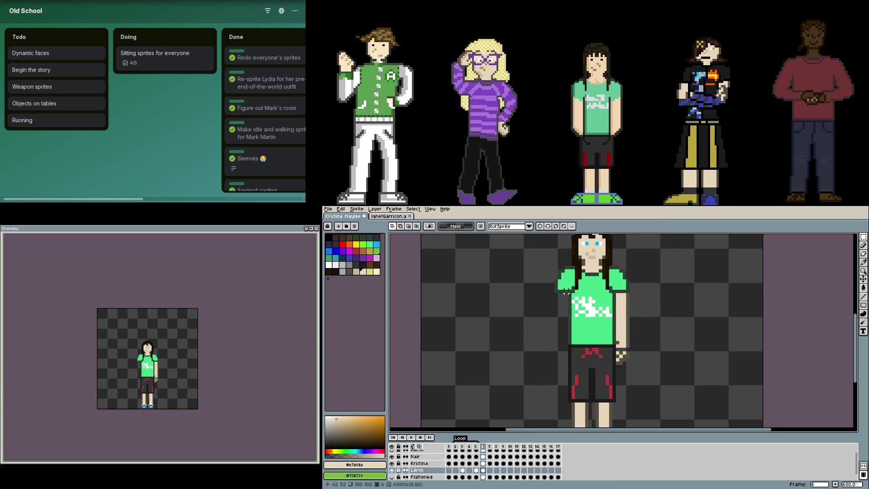
left_click_drag(568, 295, 553, 257)
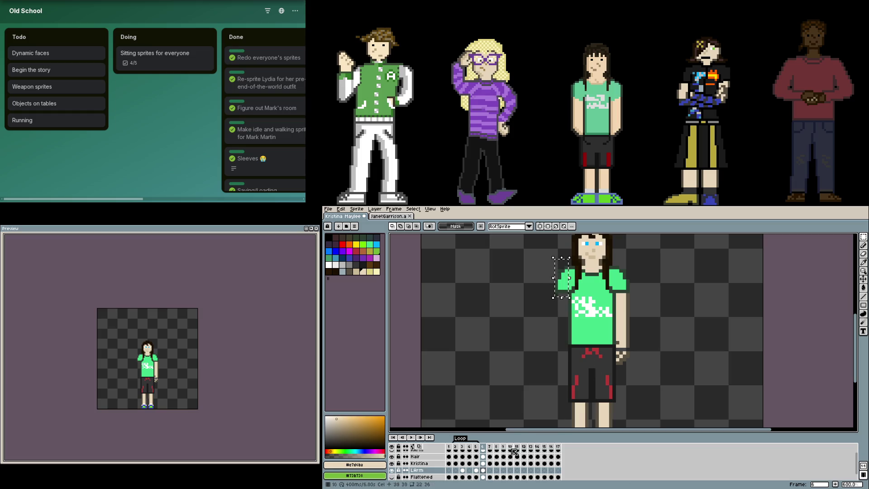
Show the RArm layer and step through frames 6 to 10 on the RArm and Kristina cels
scroll(416, 458, "up", 1)
left_click(392, 454)
left_click(483, 453)
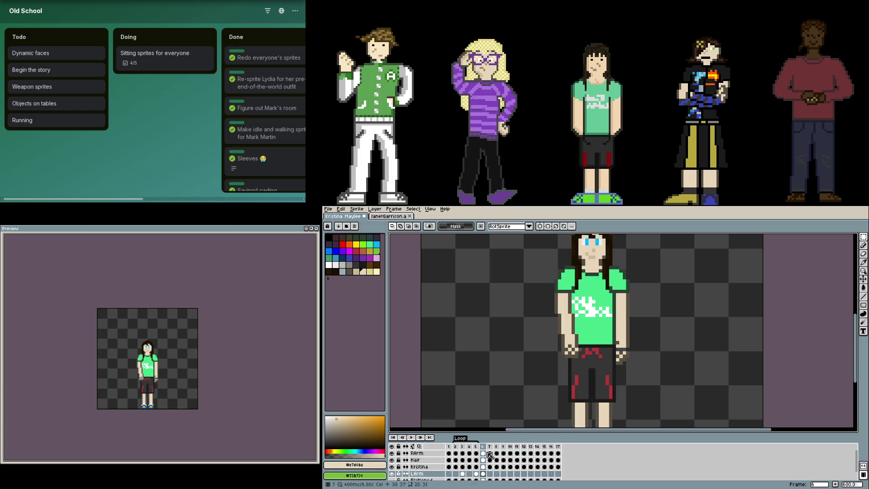
left_click(490, 453)
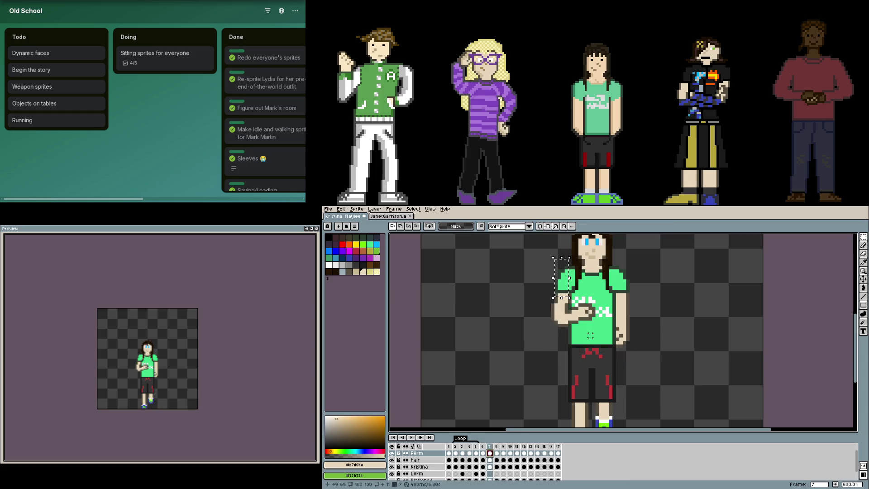
left_click(490, 467)
key("Right")
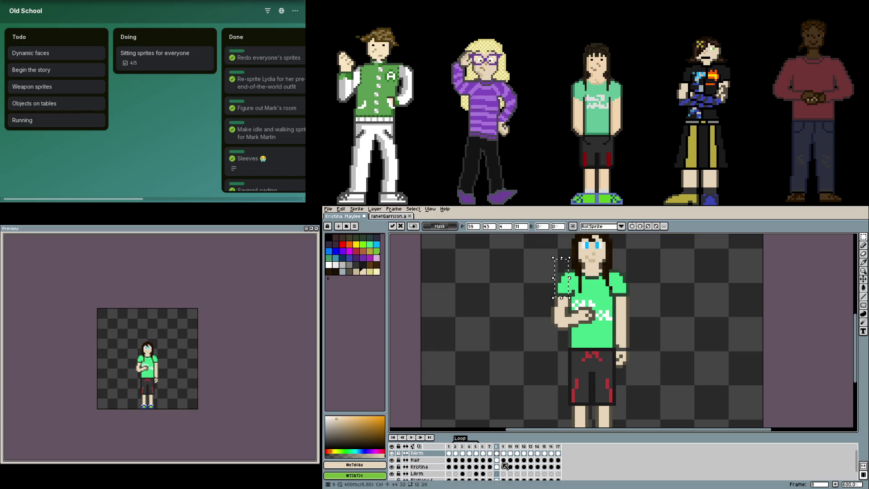
left_click(503, 467)
left_click(510, 467)
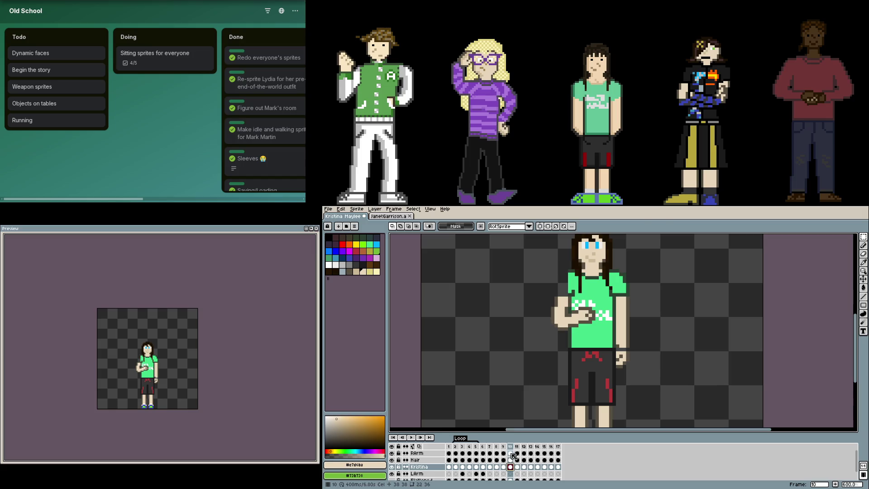
Compare the arm on back-view frames 11 and 12, then check the RArm cels up to frame 14
left_click(517, 467)
left_click_drag(634, 302, 614, 261)
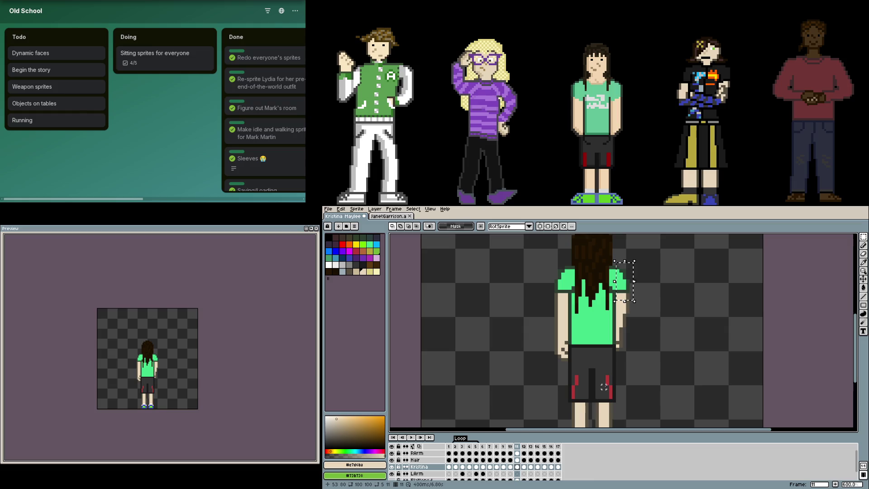
left_click(525, 468)
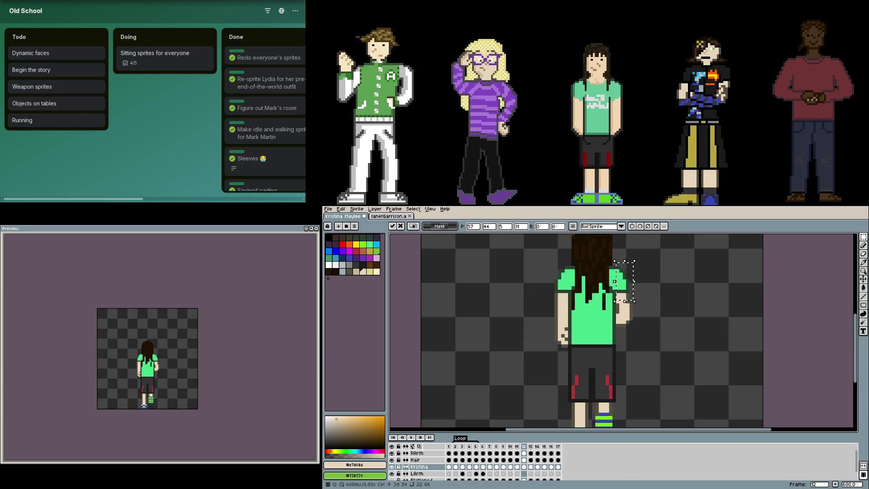
left_click(518, 467)
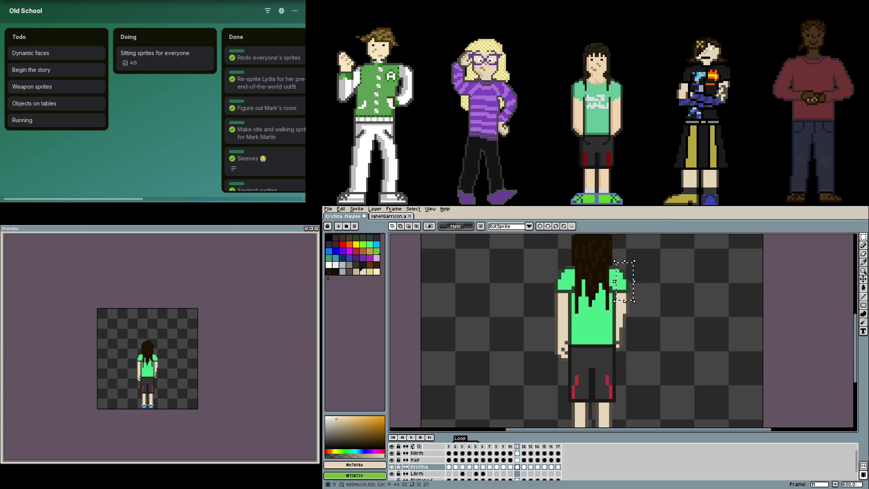
left_click(524, 453)
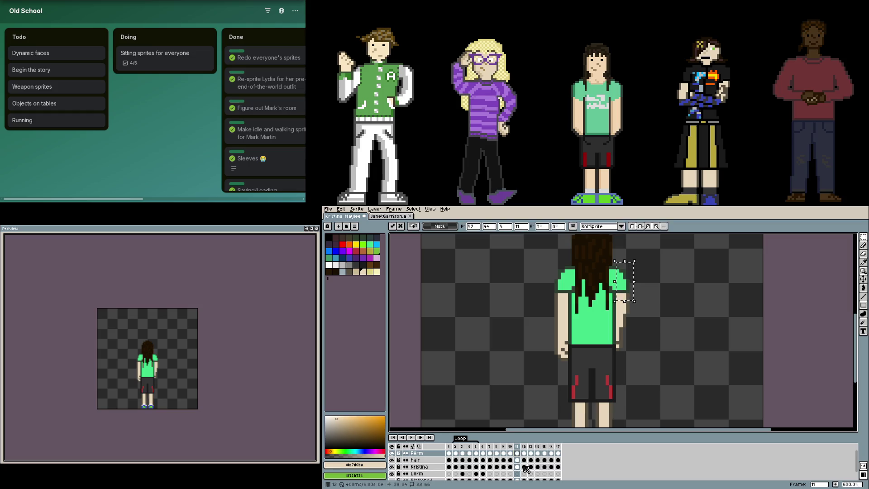
key("Right")
key("Right")
key("Right")
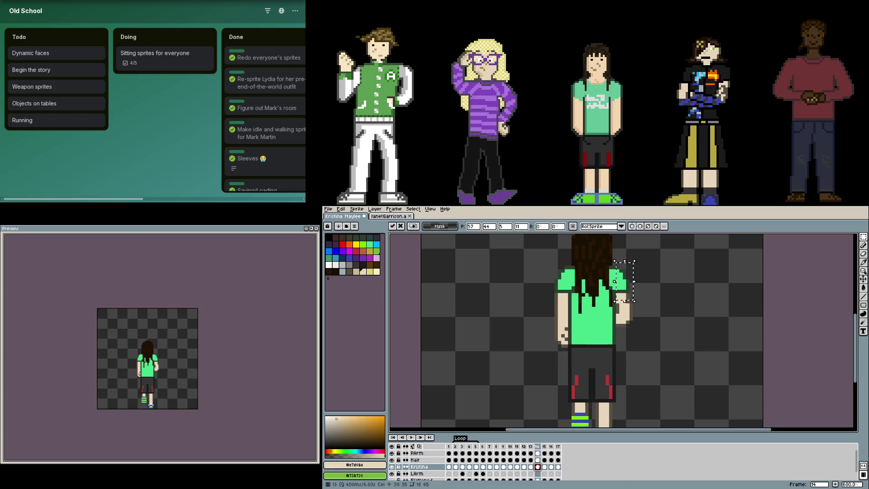
left_click(538, 453)
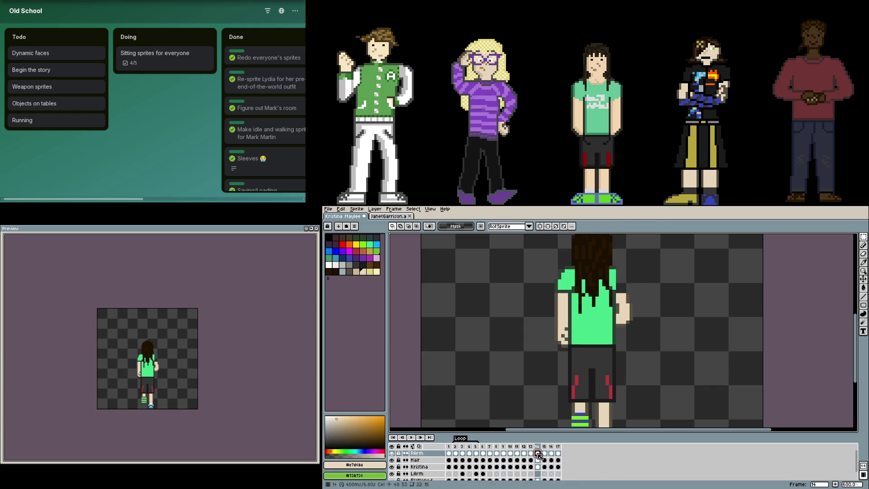
left_click(538, 454)
Move to frame 17's Kristina cel and marquee the left shoulder, sleeve and hair area
left_click(546, 453)
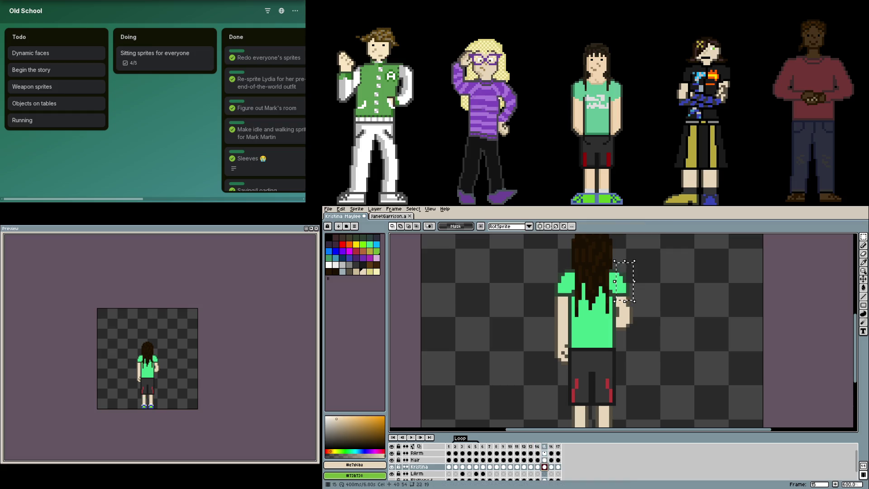
left_click(552, 453)
left_click(558, 454)
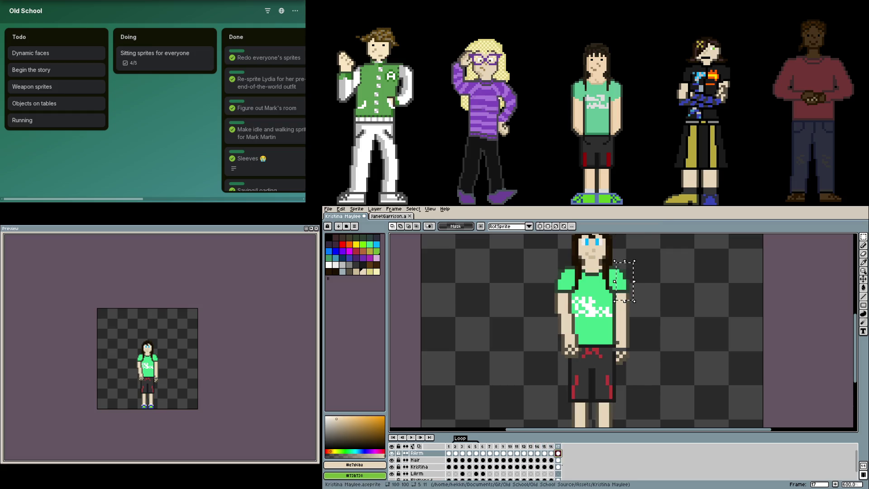
left_click(559, 460)
left_click(558, 467)
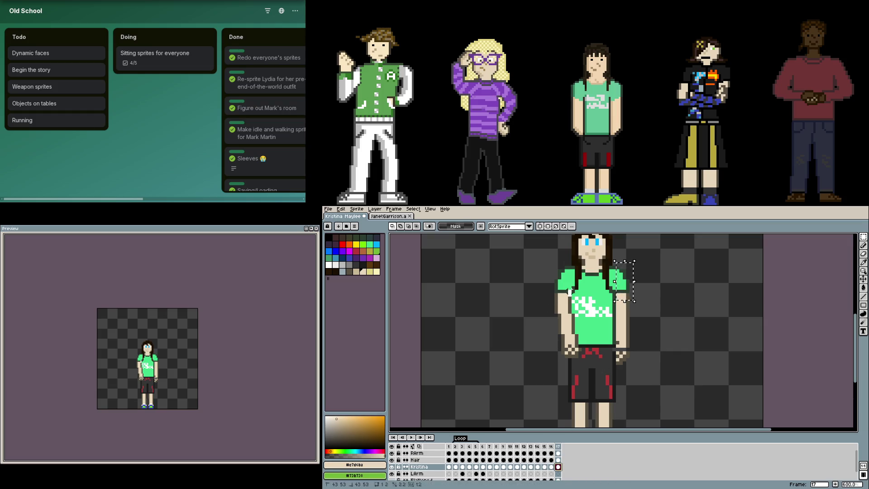
left_click_drag(573, 297, 550, 261)
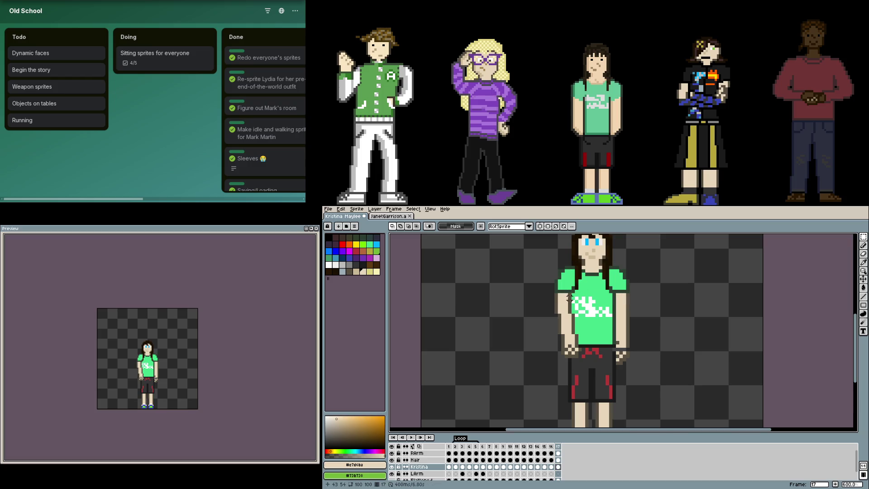
left_click_drag(566, 293, 544, 244)
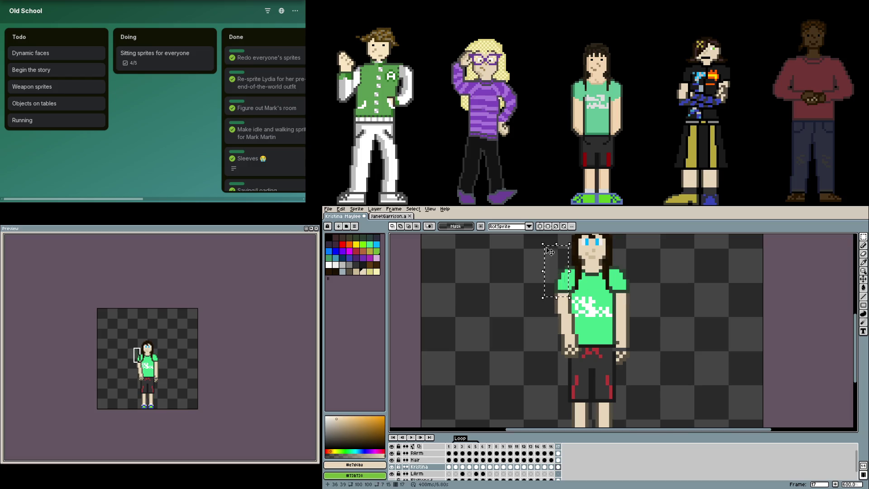
Deselect, marquee the tall arm strip beside the body on frame 17, and check the LArm cels
left_click(558, 454)
key("ctrl+shift+d")
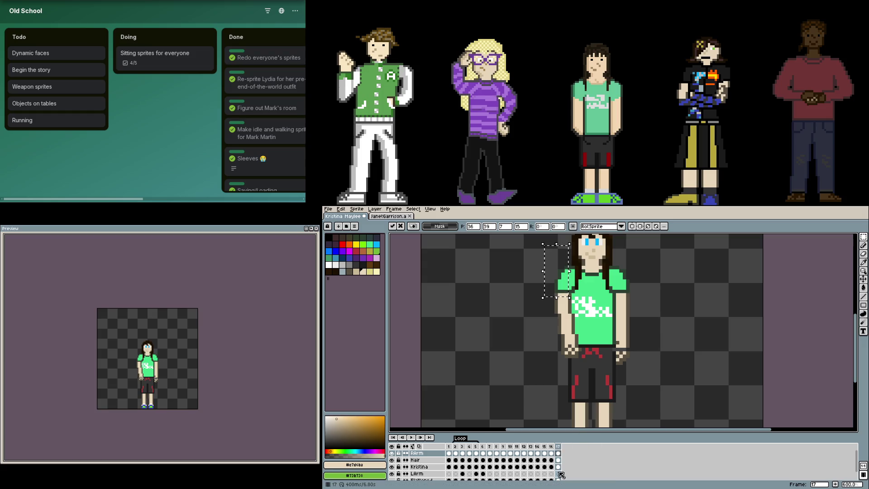
left_click(559, 467)
left_click_drag(640, 364, 618, 254)
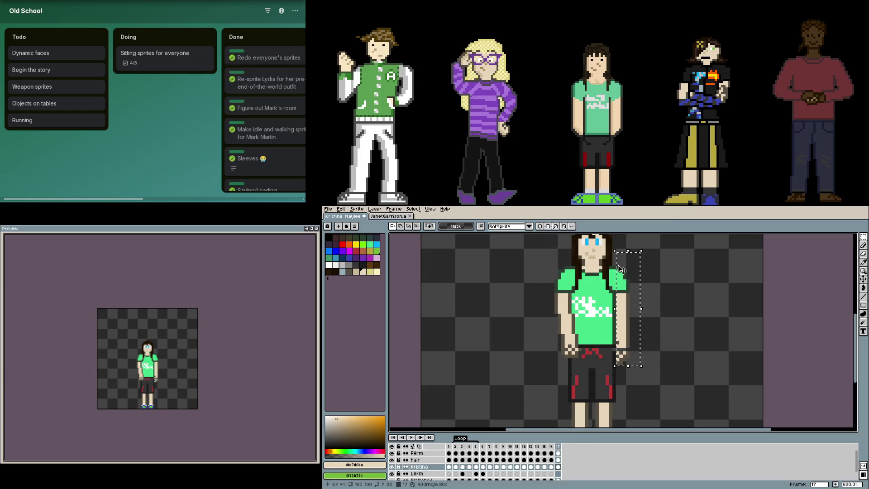
left_click(564, 475)
scroll(563, 474, "down", 1)
left_click(552, 467)
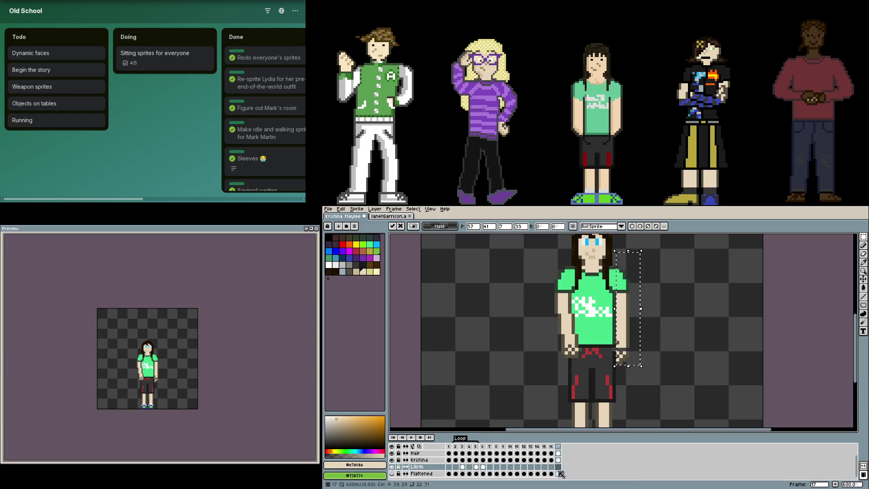
Select and delete the left arm on frame 15, then undo the deletion
left_click(545, 467)
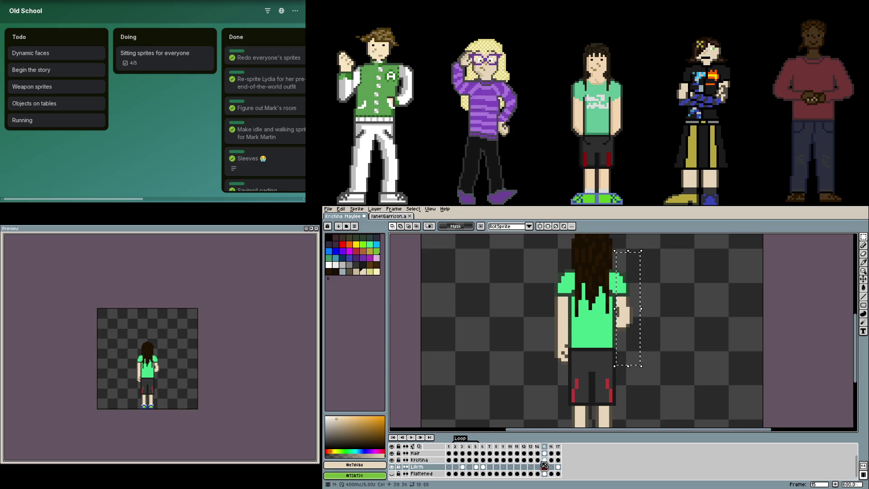
left_click_drag(570, 368, 547, 244)
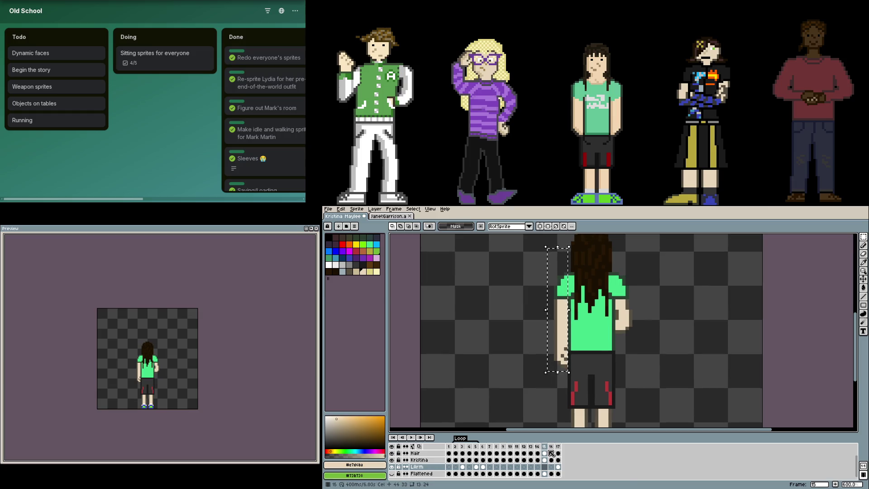
key("Delete")
key("ctrl+z")
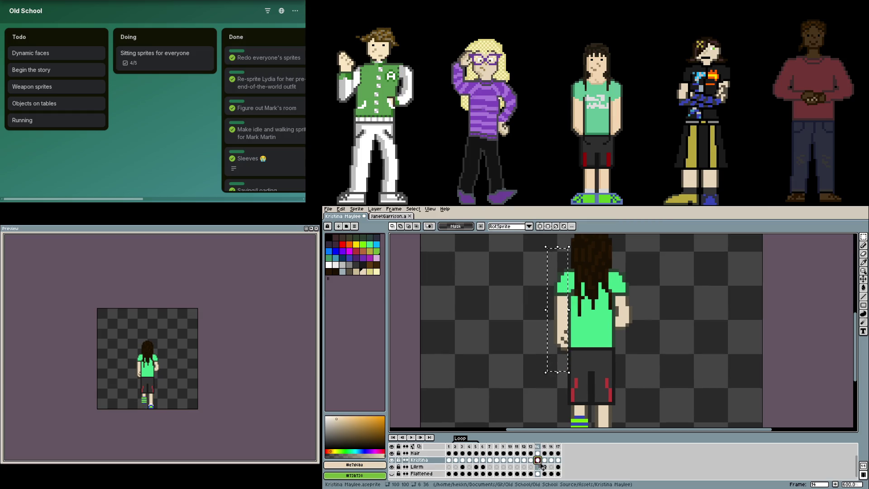
Step back to frame 10 and delete the selected left-arm pixels there
left_click(537, 467)
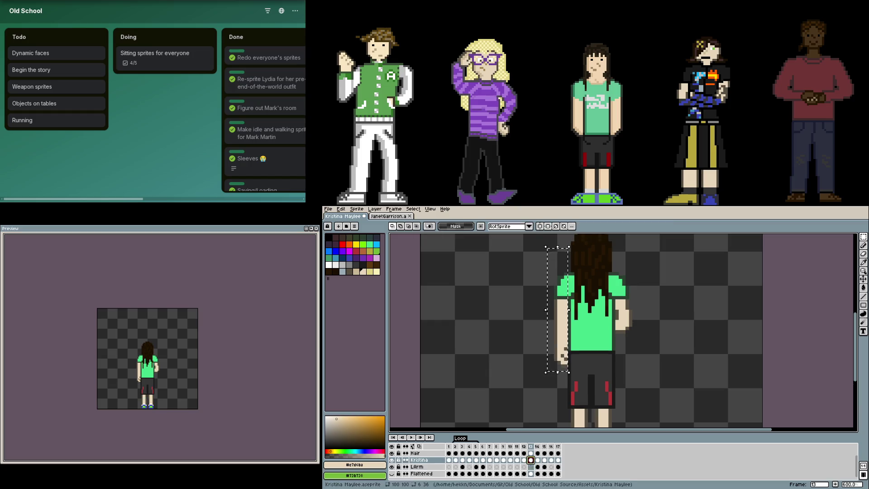
left_click(521, 462)
left_click(517, 460)
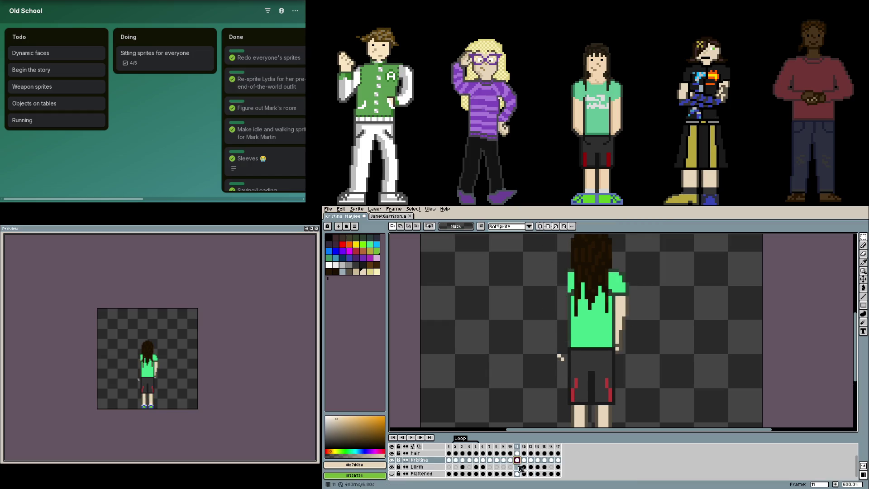
left_click(510, 460)
left_click(514, 467, "ctrl")
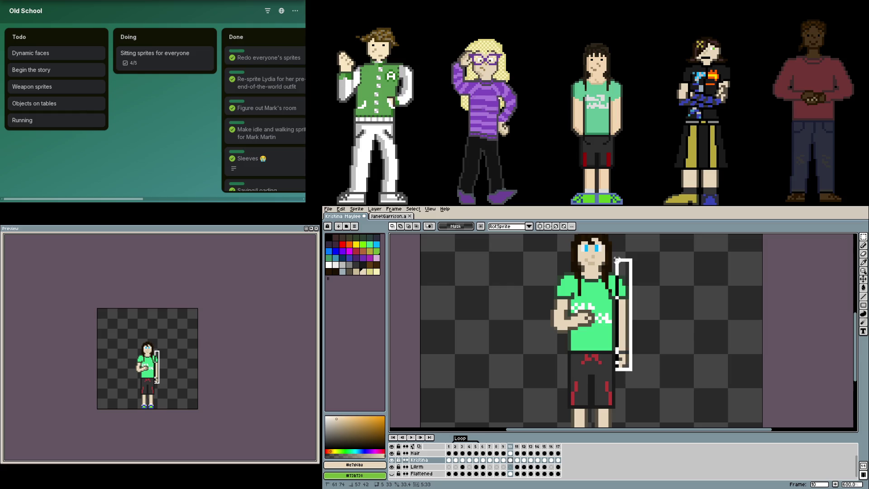
key("Delete")
Commit the left-arm transform on frame 7, deselect, and hide the LArm layer
left_click(503, 467, "ctrl")
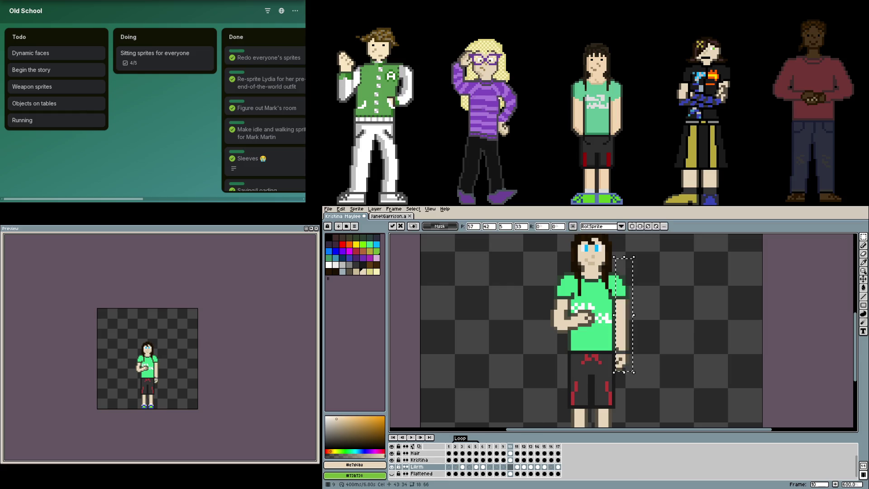
left_click(497, 467)
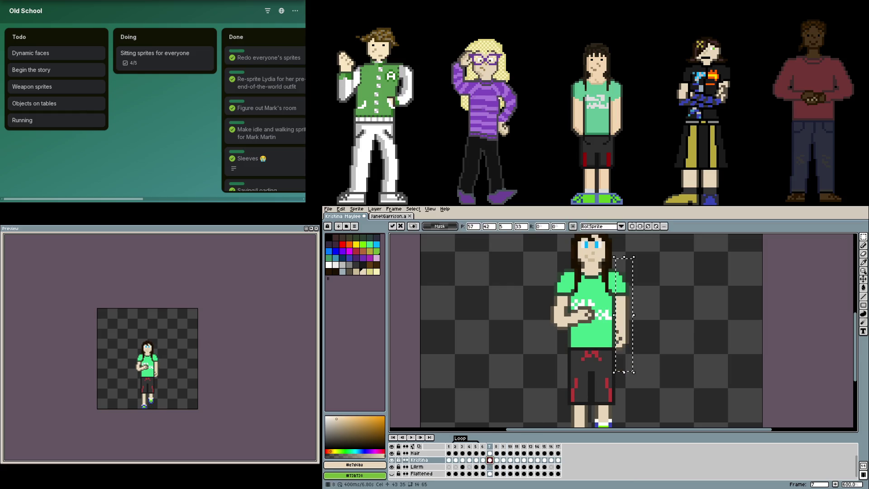
left_click(490, 467)
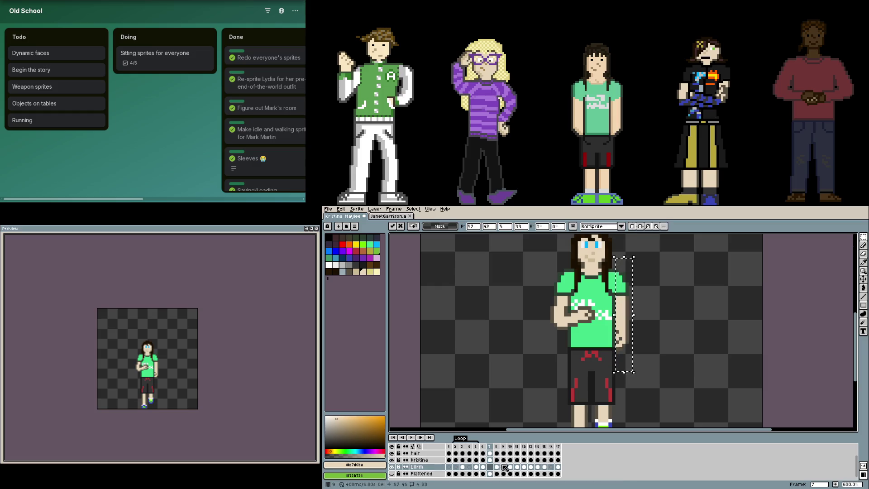
key("Return")
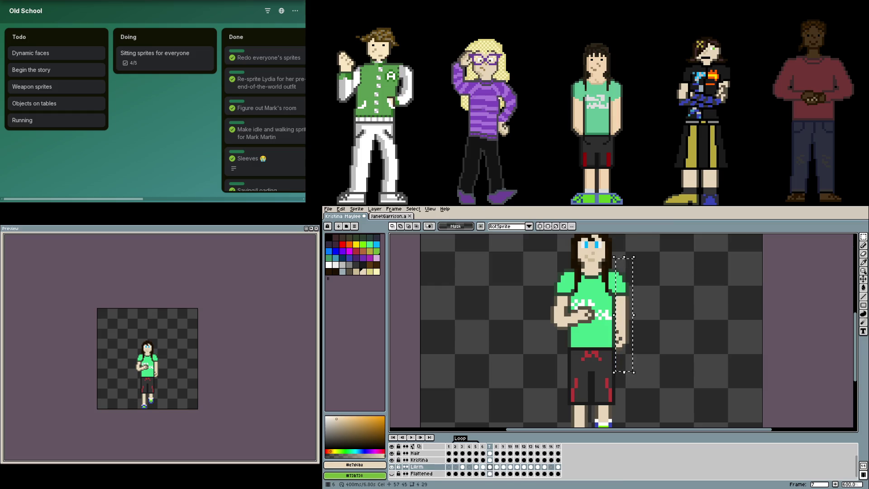
left_click(491, 461)
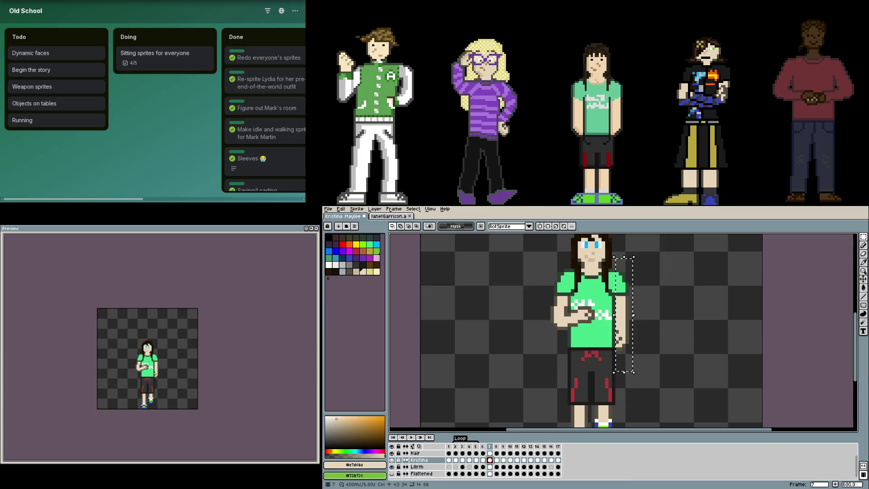
key("ctrl+d")
left_click(490, 467)
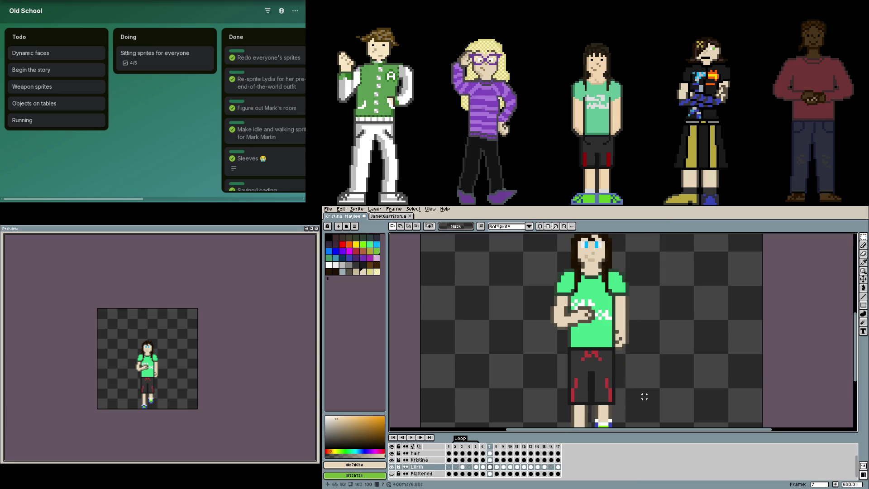
key("Right")
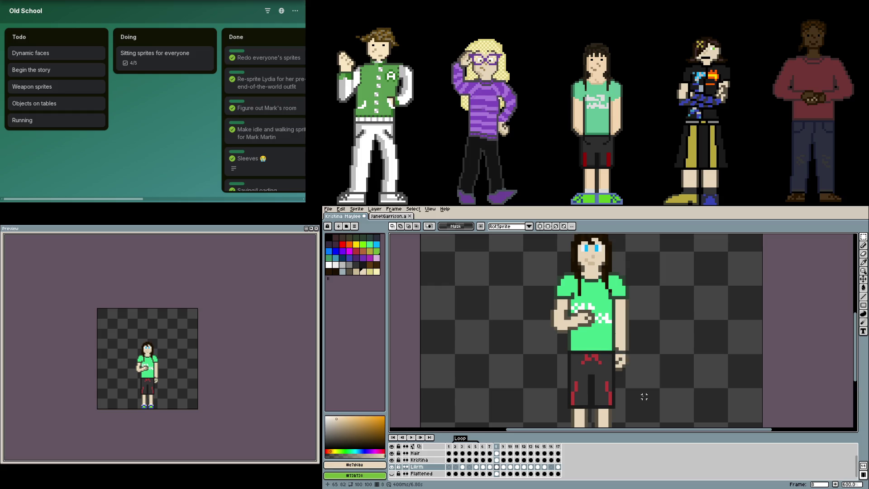
key("Left")
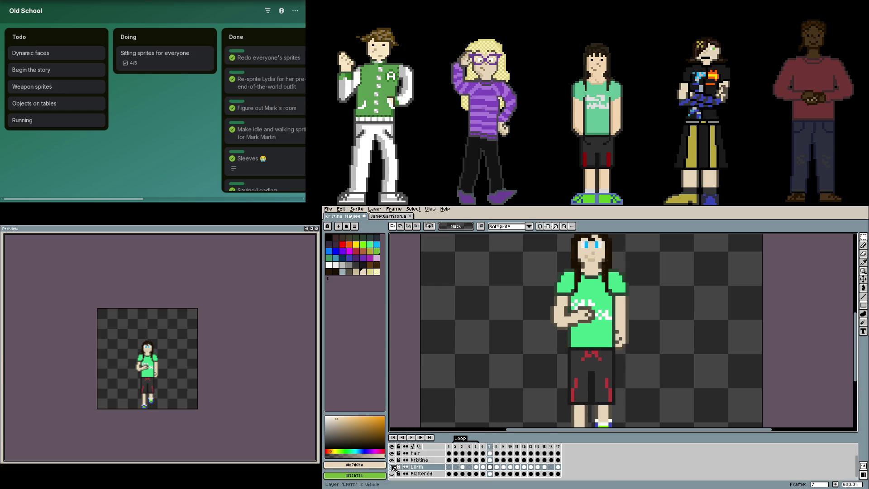
left_click(393, 467)
Delete the stray beige pixels beside the hip on frame 7's RArm cel
left_click(489, 453)
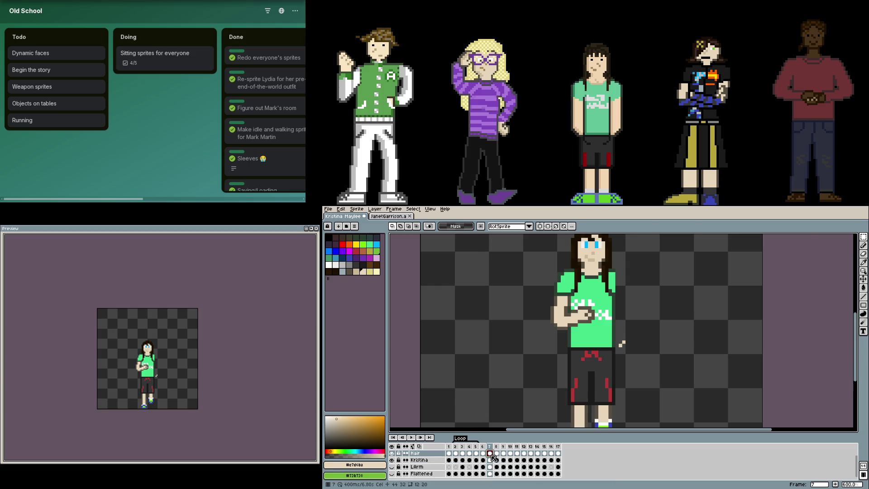
scroll(629, 351, "up", 3)
left_click_drag(606, 274, 679, 375)
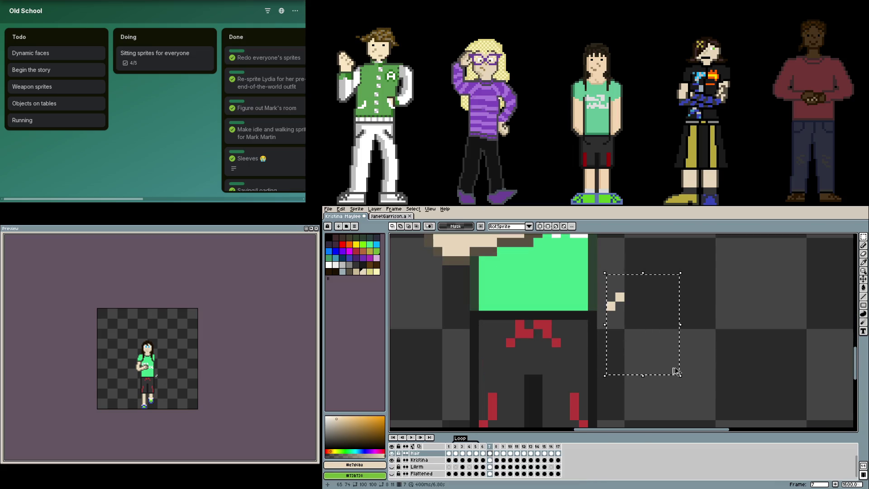
scroll(482, 467, "up", 1)
left_click(490, 467)
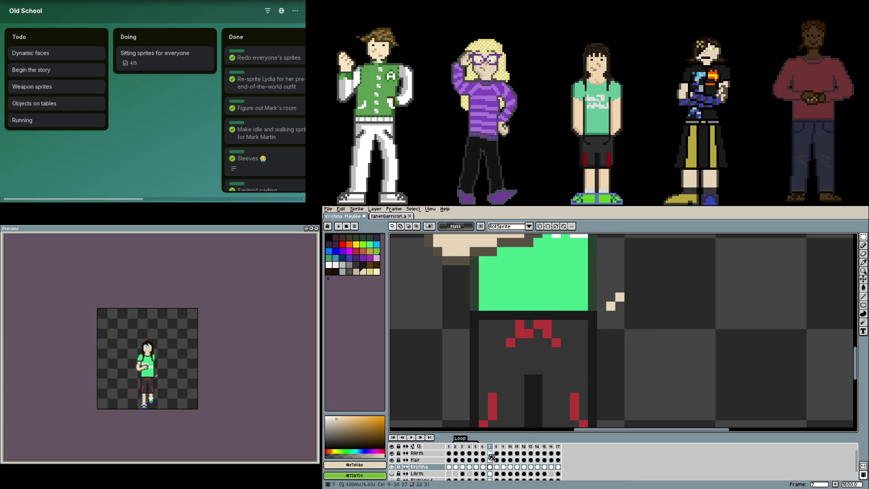
left_click(490, 454)
left_click_drag(603, 272, 657, 359)
key("Delete")
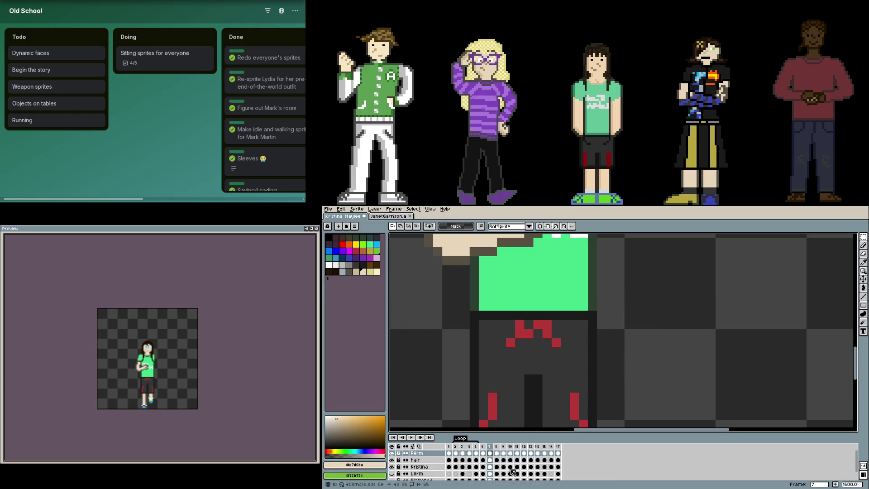
Show LArm, restore the forearm selection, and try rotating it on frame 8, then undo
left_click(491, 474)
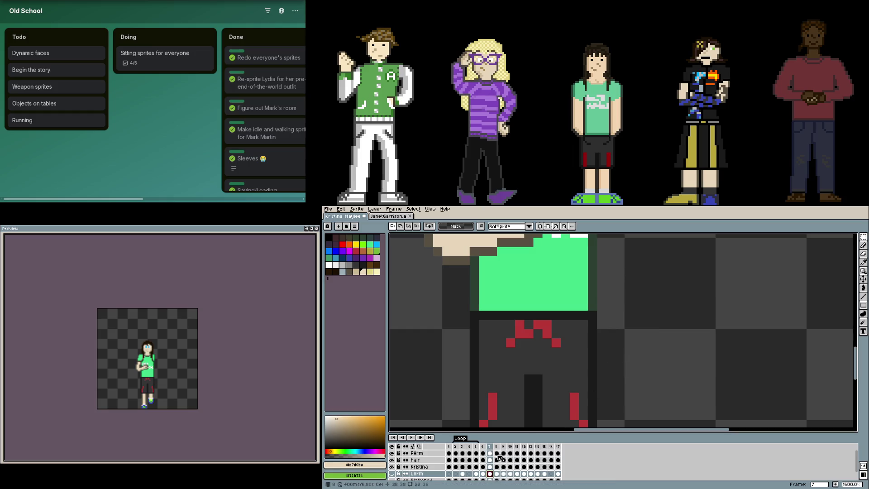
left_click(393, 474)
key("ctrl+shift+d")
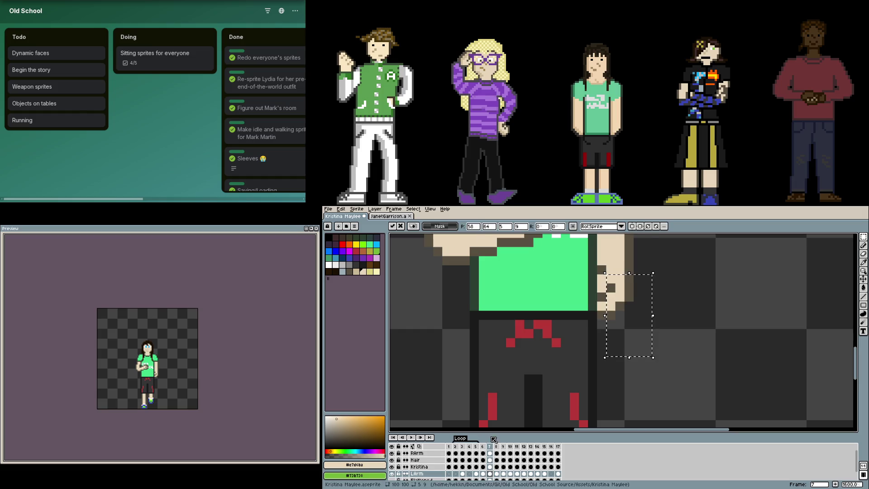
left_click(497, 447)
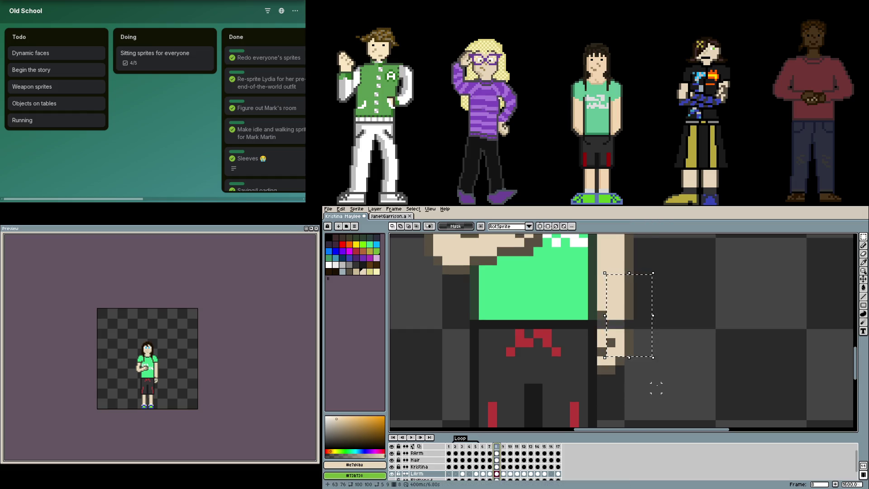
mouse_move(656, 388)
left_mouse_down()
mouse_move(655, 399)
mouse_move(634, 394)
left_mouse_up()
key("ctrl+d")
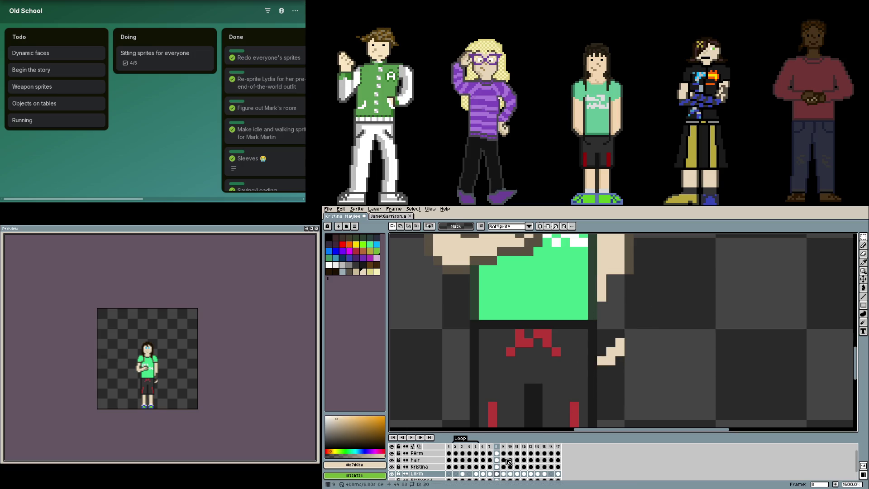
key("ctrl+z")
key("ctrl+z")
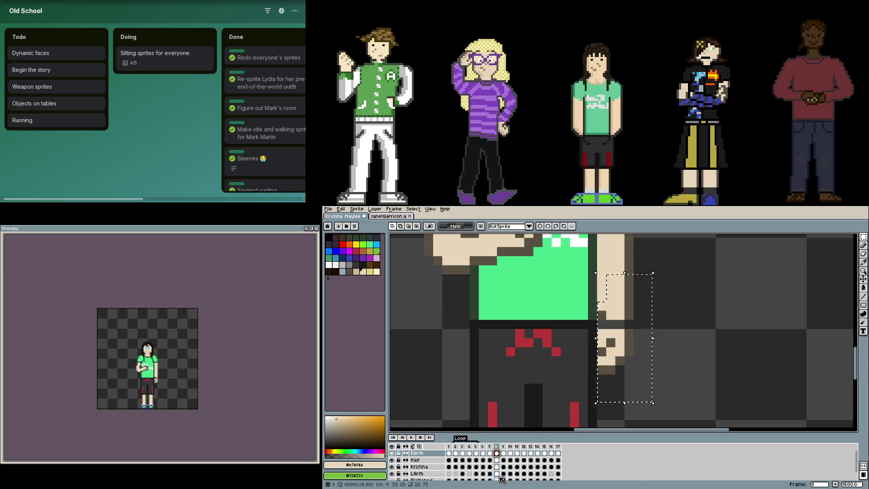
Move to frame 11, deselect, and select the area around the left arm
left_click(503, 453)
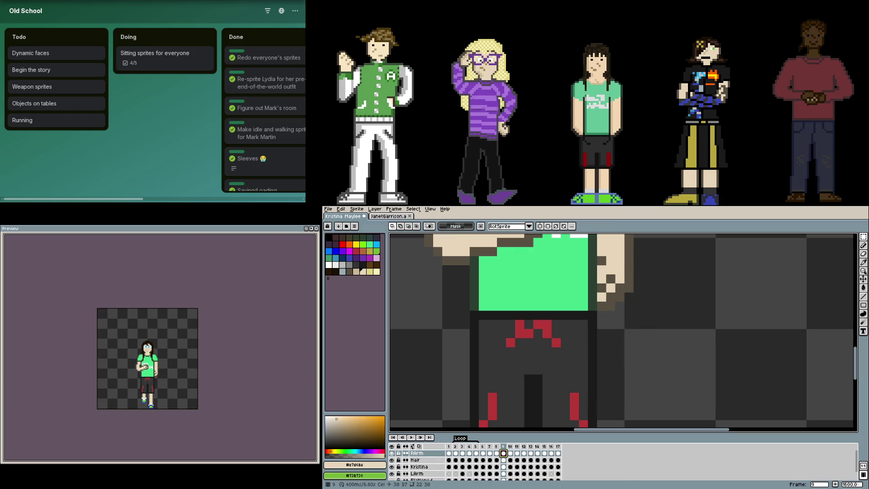
key("Right")
key("Right")
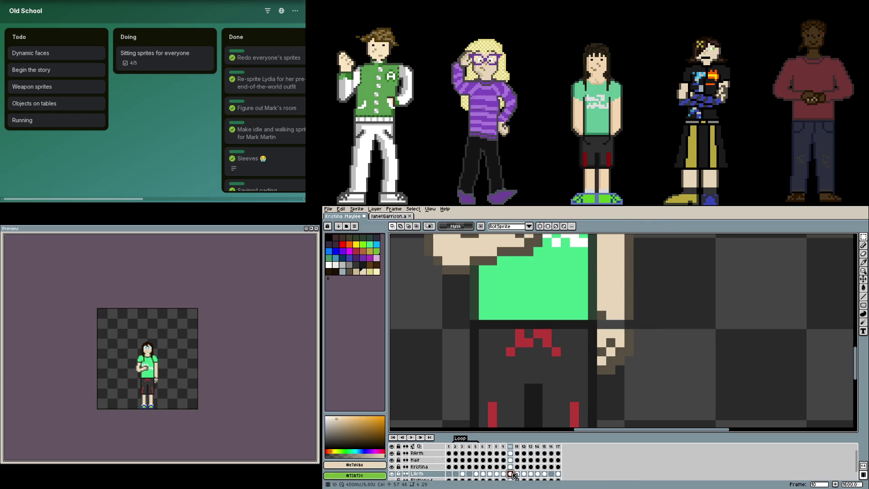
key("ctrl+d")
left_click(518, 473)
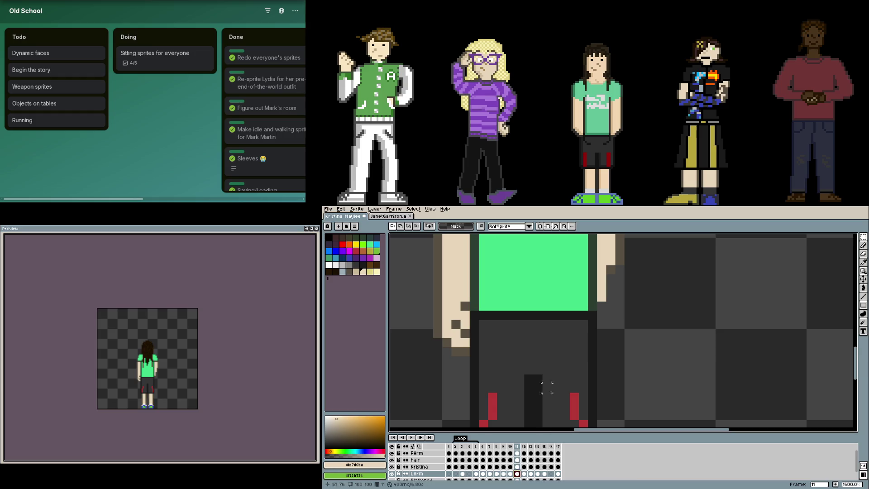
left_click_drag(491, 348, 571, 367)
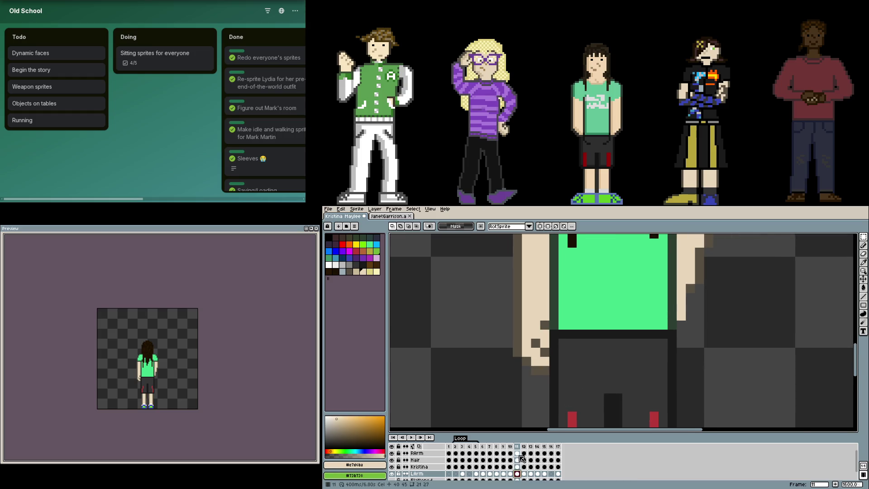
left_click(519, 453)
left_click_drag(549, 393, 485, 283)
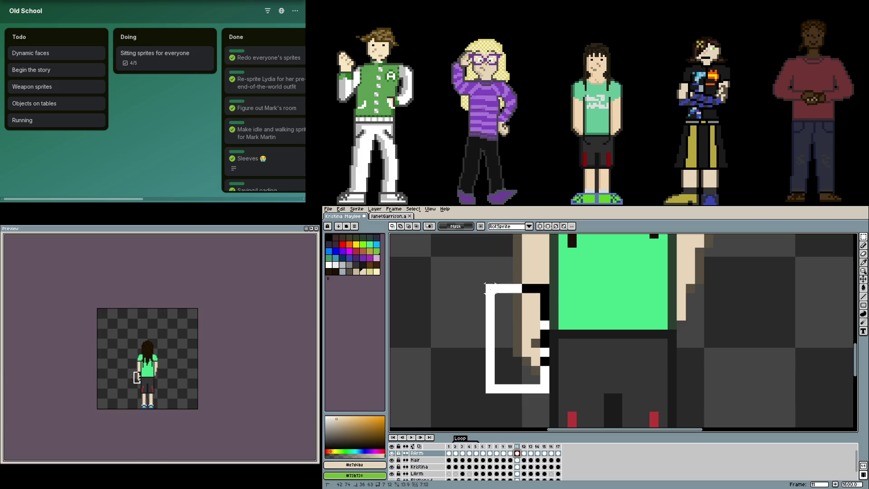
left_click(517, 474)
Step through frames 12–15 reselecting the left arm, then return to frame 5 and play the animation
left_click(524, 454)
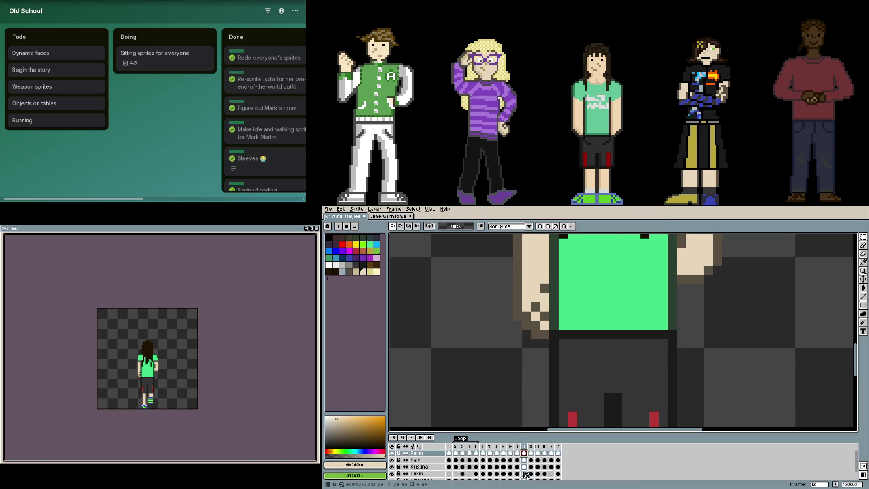
left_click(531, 453)
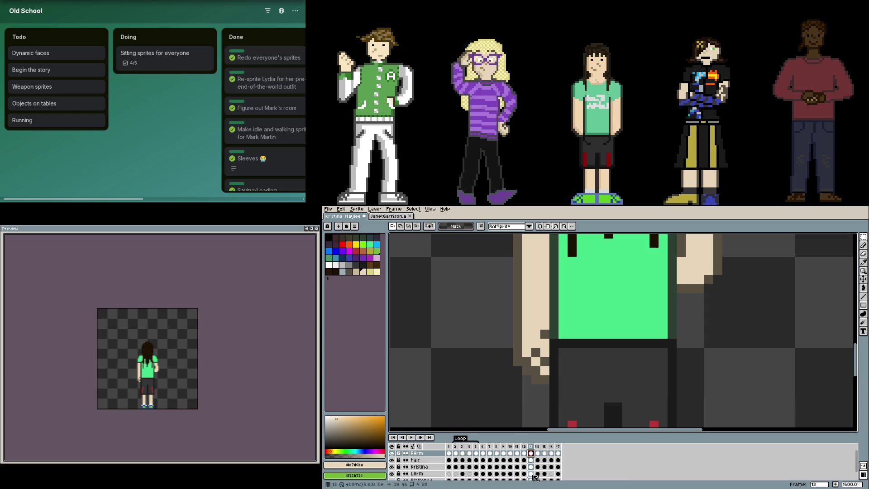
left_click(531, 473)
left_click(537, 453)
left_click(537, 474)
left_click(544, 473)
key("ctrl+shift+d")
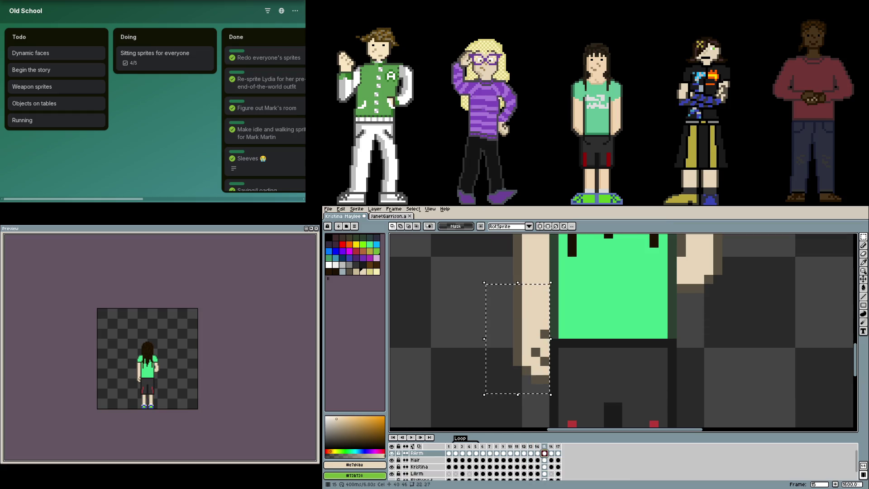
left_click(476, 473)
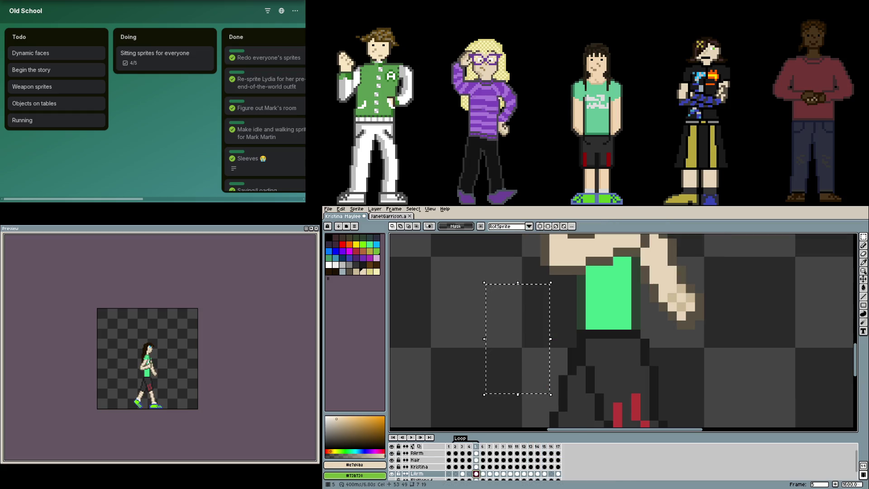
scroll(690, 379, "down", 4)
key("Return")
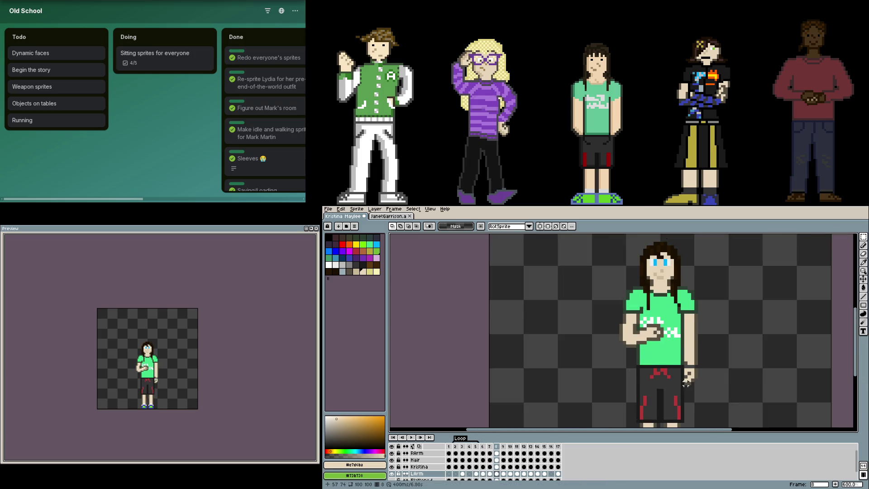
Hide LArm, go to frame 1, and toggle RArm visibility to compare
left_click(392, 474)
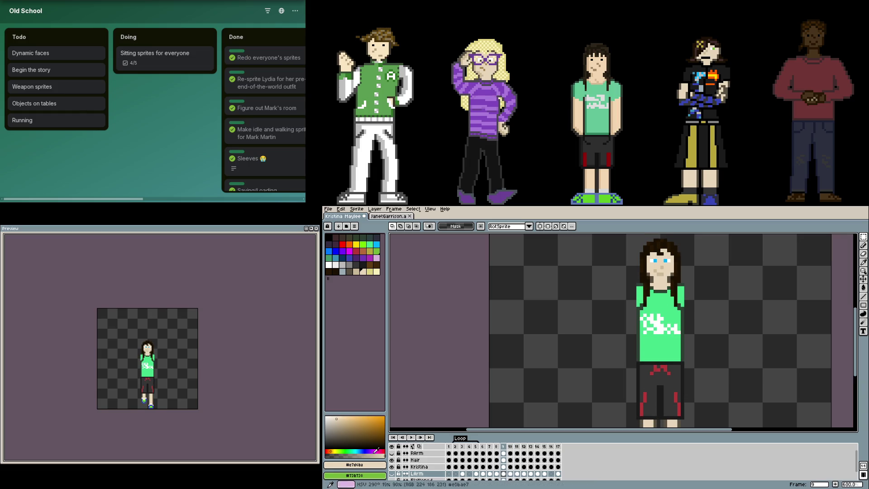
left_click(393, 454)
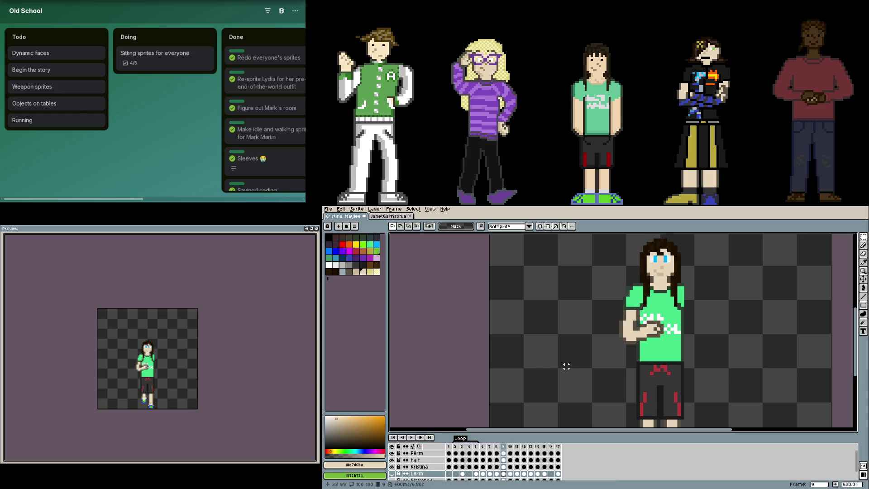
left_click(449, 446)
left_click(393, 454)
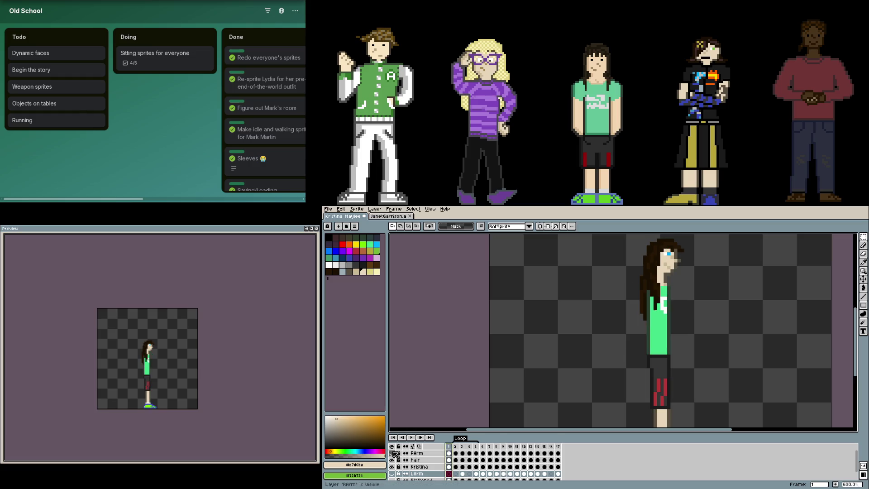
left_click(393, 453)
left_click(393, 453)
left_click(393, 454)
Marquee the side-view head on frame 1, then switch to the Kristina layer on frame 2
left_click_drag(606, 353, 522, 422)
left_click(449, 453)
scroll(520, 390, "up", 3)
scroll(627, 352, "down", 1)
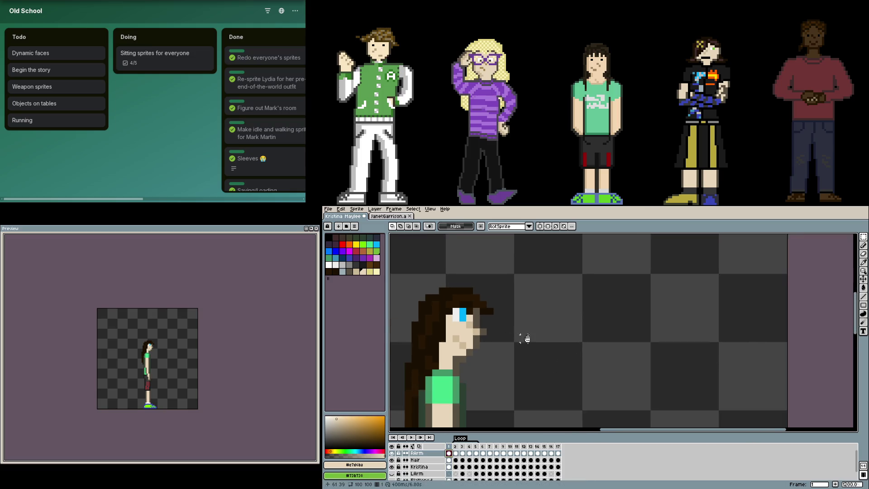
left_click_drag(427, 277, 683, 369)
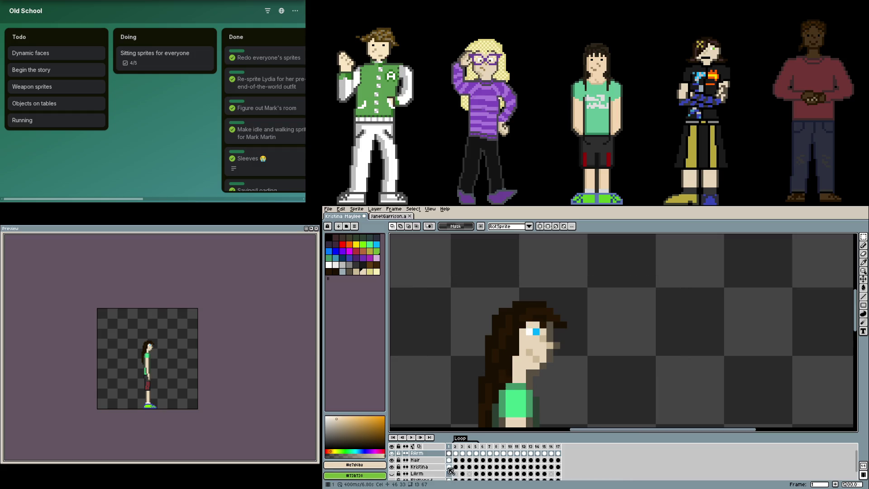
left_click(450, 469)
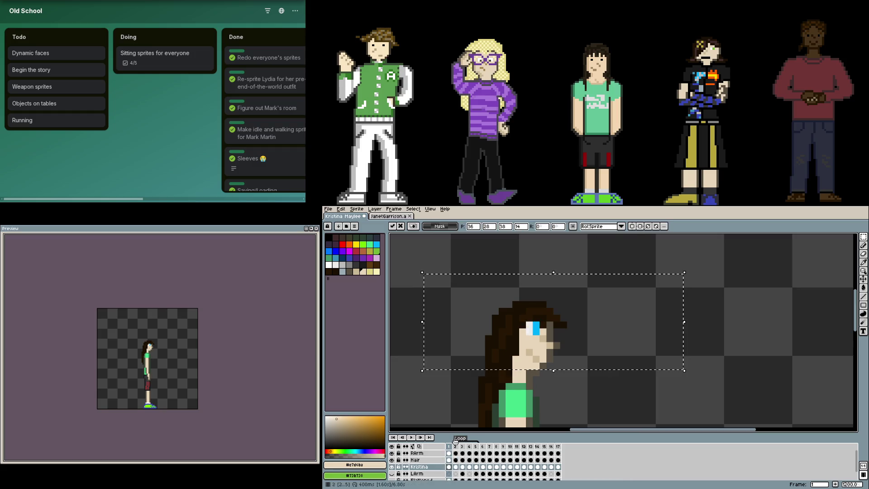
left_click(462, 467)
key("Left")
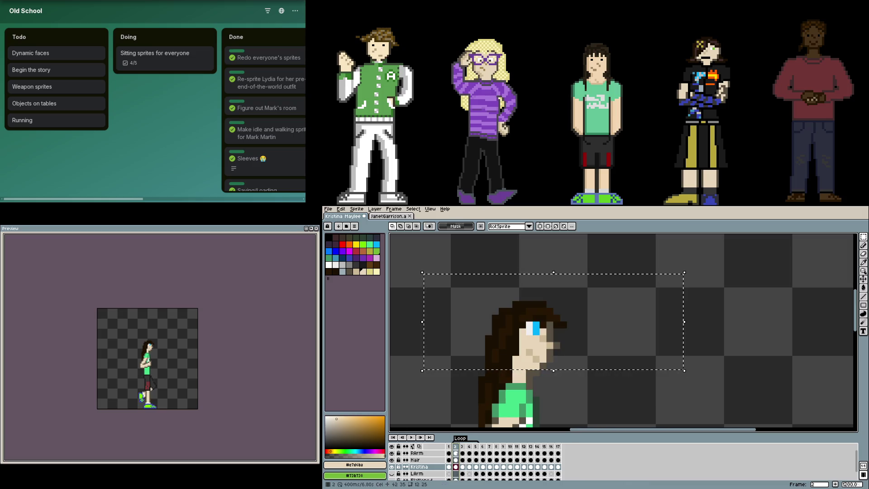
Carry the head selection through the Kristina cels on frames 3 to 9, transforming and dropping it
left_click(461, 467)
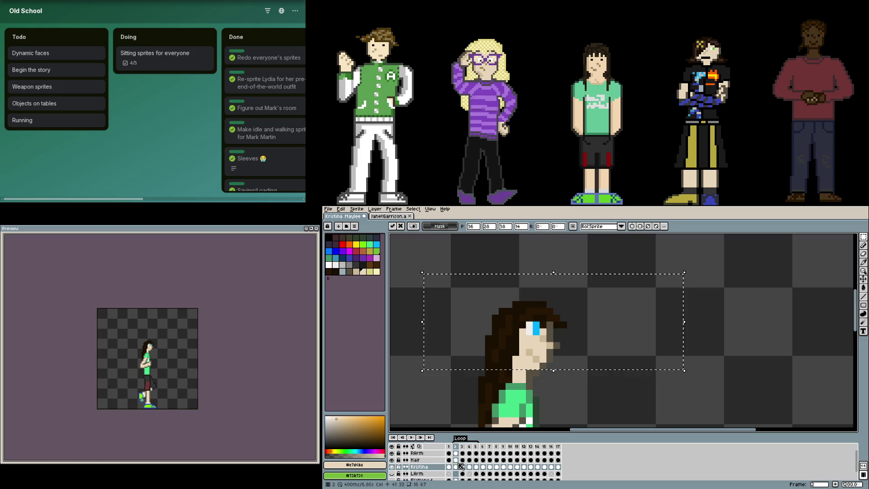
key("Right")
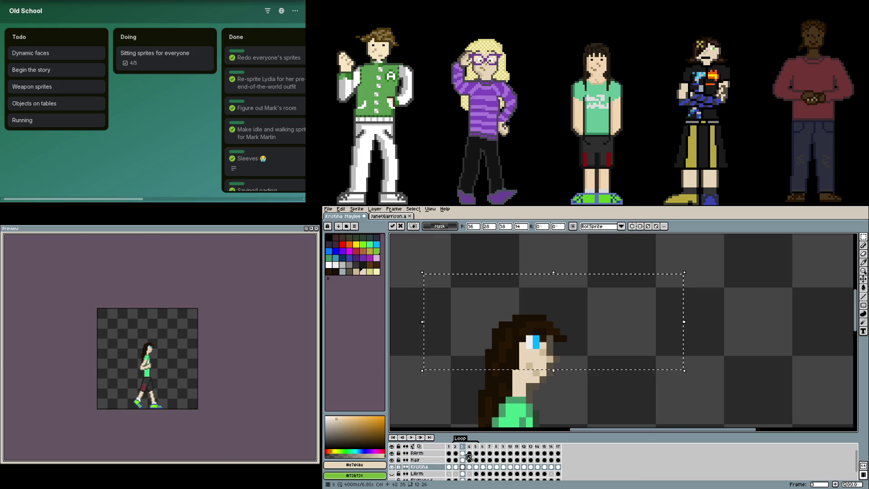
left_click(471, 455)
left_click(479, 467)
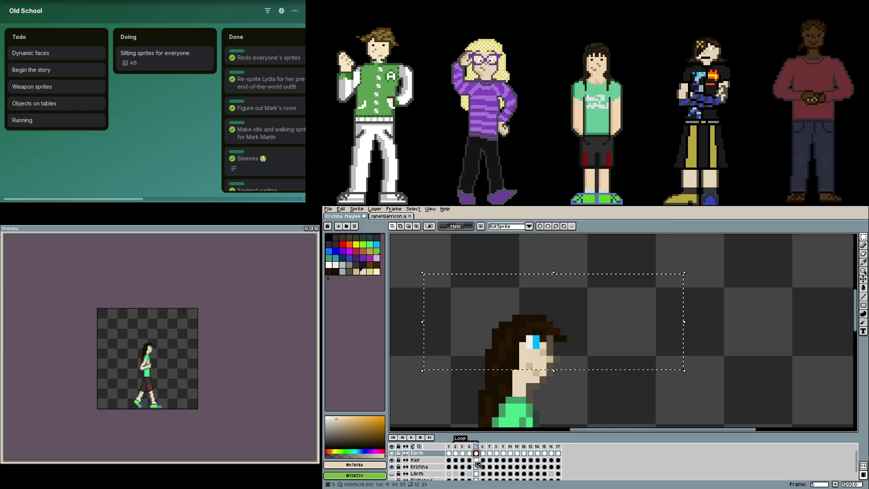
key("Right")
key("Up")
key("Up")
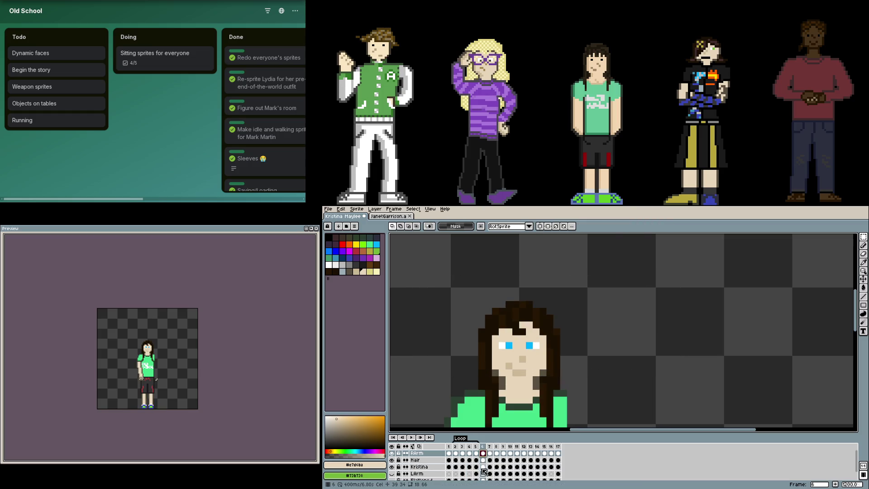
left_click(490, 468)
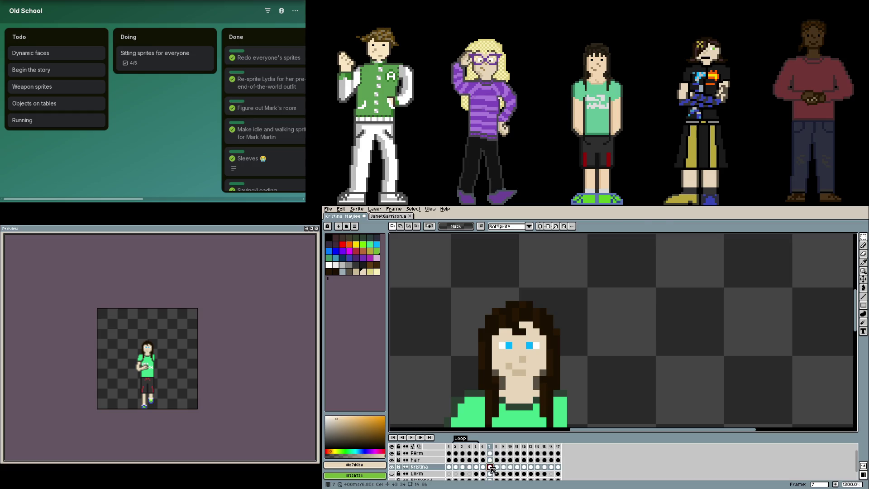
key("Right")
key("Up")
key("Up")
key("Right")
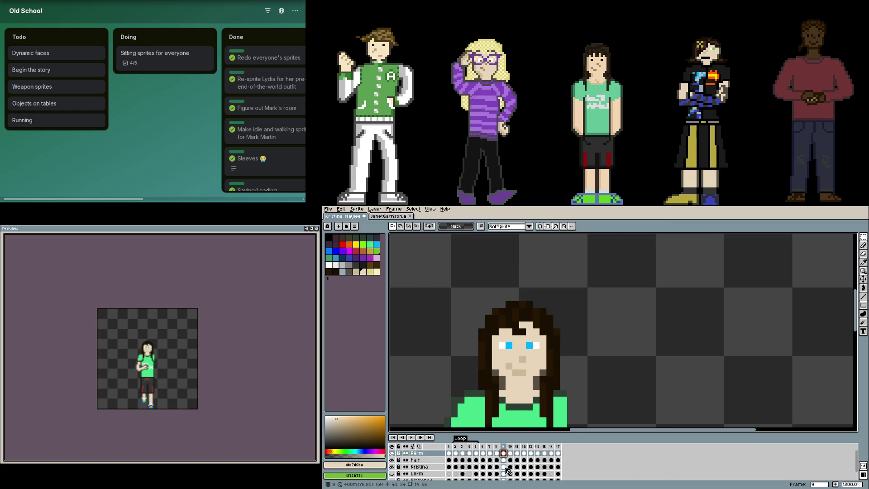
left_click(503, 467)
key("ctrl+t")
key("Return")
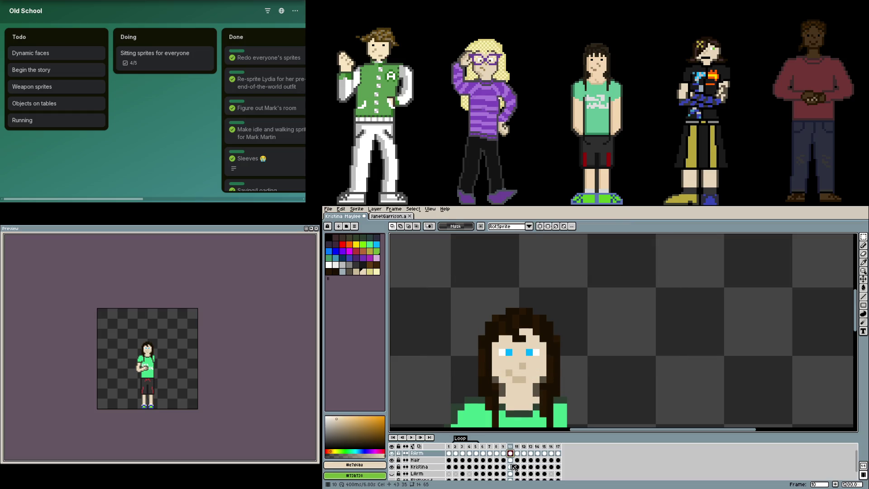
Advance through frames 11–16, transform the RArm cel on frame 16, and land on frame 17
key("Right")
key("Right")
key("ctrl+t")
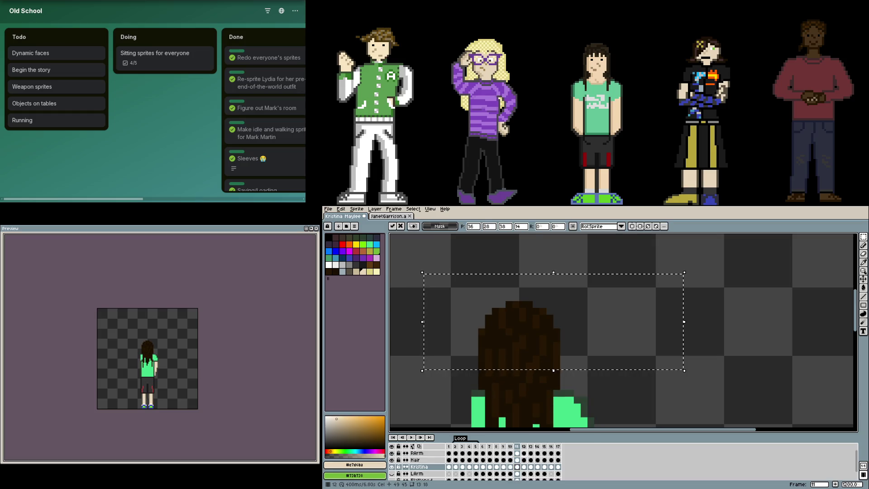
key("Up")
key("Up")
key("Right")
key("Right")
key("Right")
left_click(544, 453)
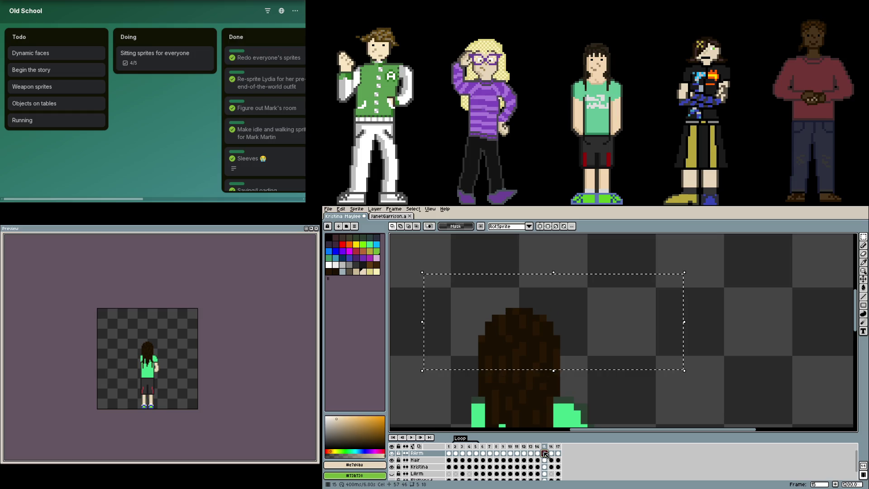
left_click(551, 453)
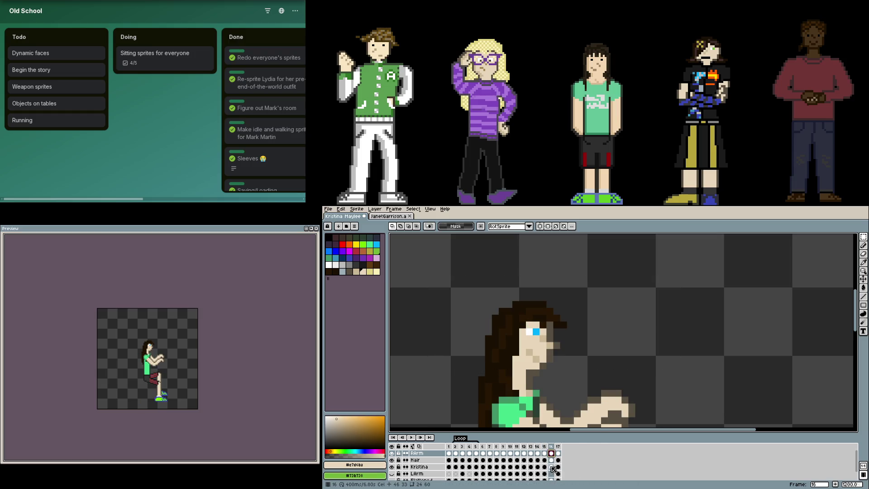
key("ctrl+t")
key("Right")
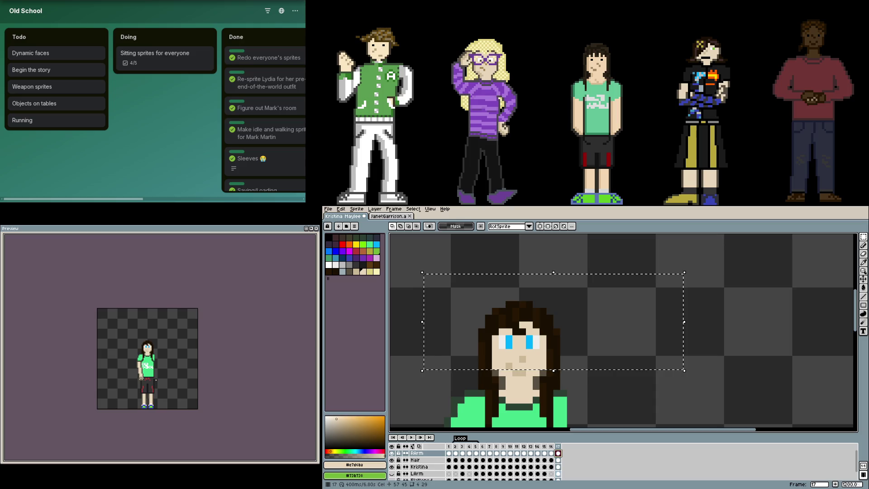
key("Down")
key("Down")
key("ctrl+t")
key("Escape")
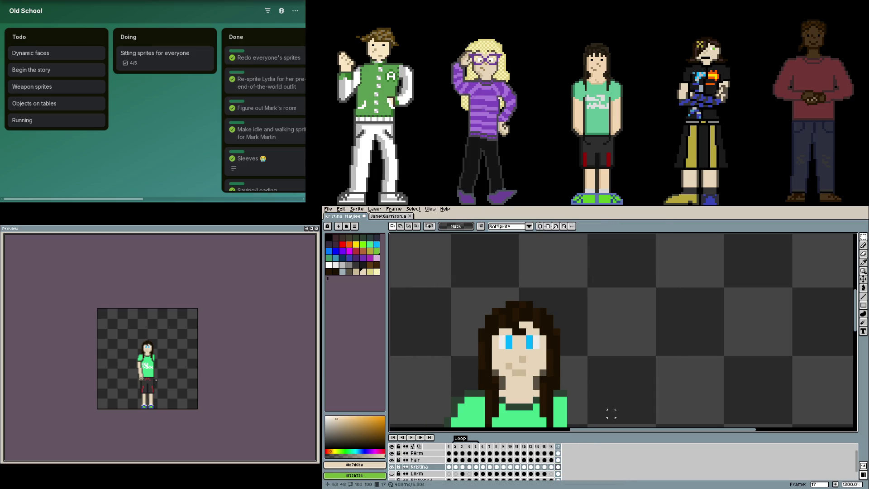
scroll(611, 413, "down", 2)
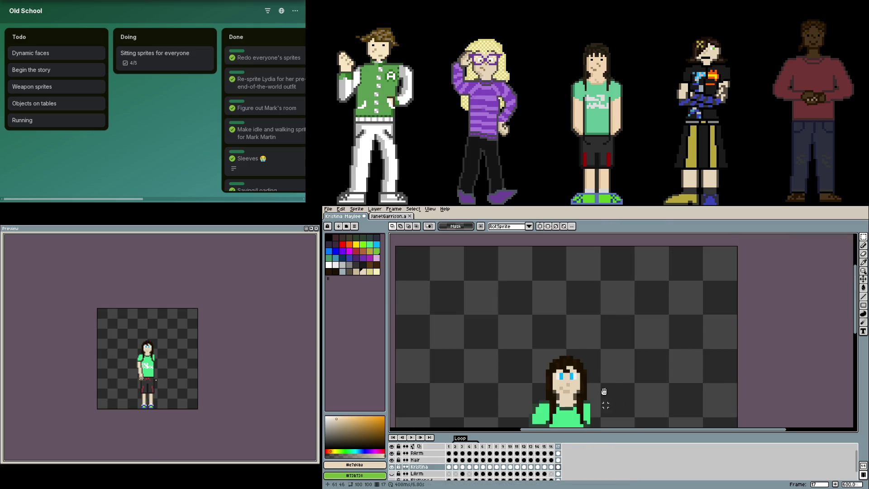
Delete the stray skin pixel from the right arm's frame-17 cel
left_click_drag(604, 391, 592, 315)
scroll(607, 414, "up", 5)
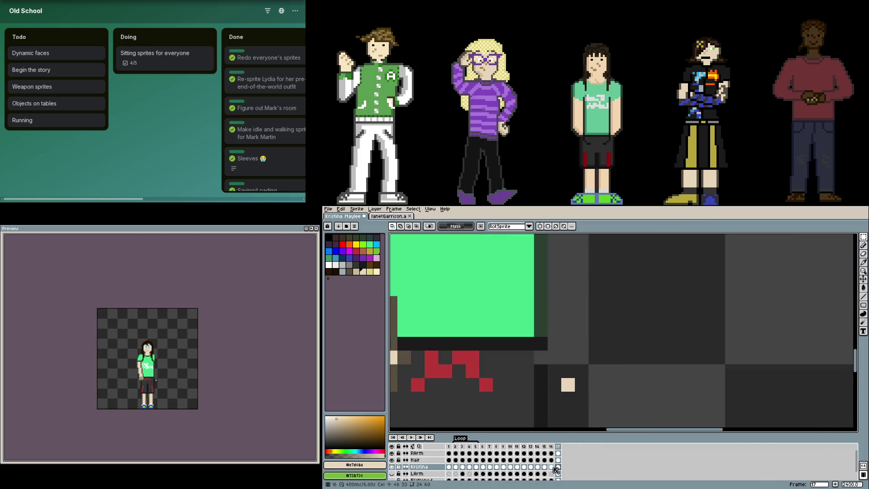
left_click(558, 454)
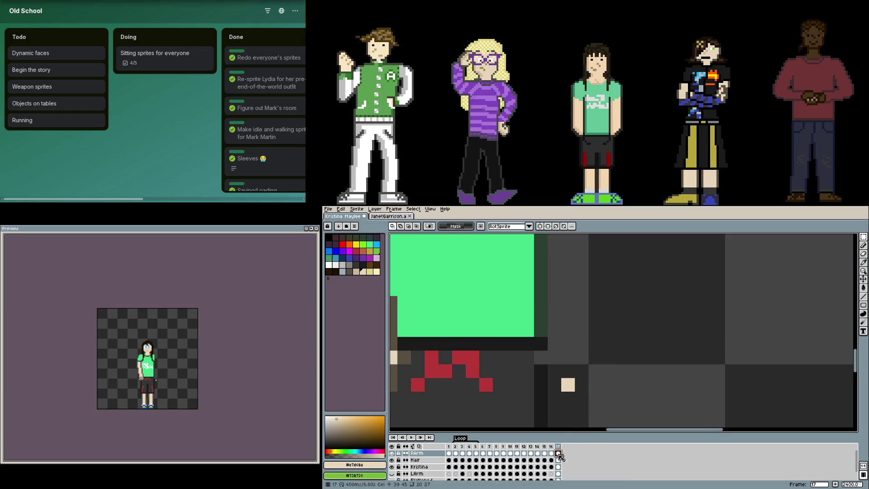
key("Delete")
Show LArm and paste the copied hand beside the shorts on frame 17, then return to the Pencil
left_click(559, 473)
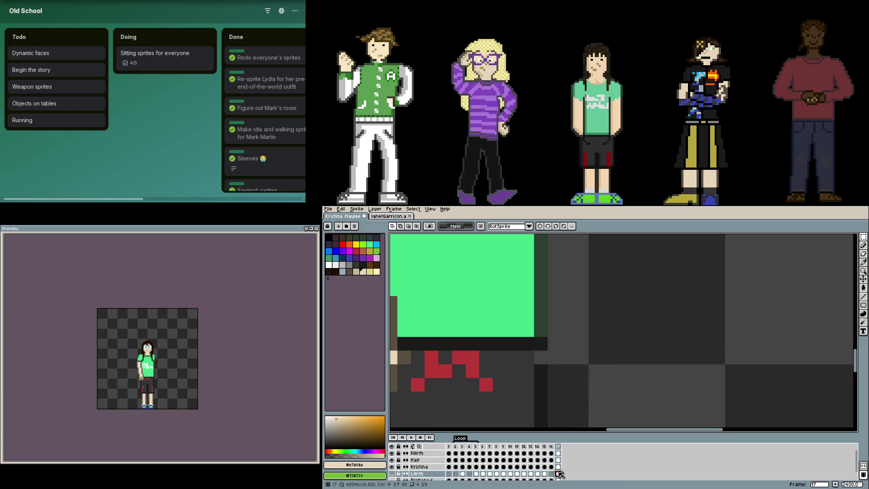
left_click(392, 474)
key("ctrl+v")
left_click(651, 398)
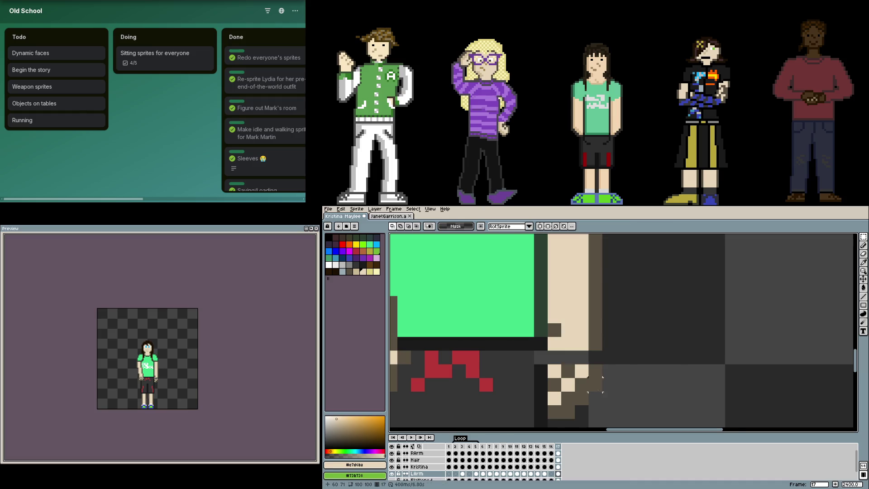
scroll(596, 384, "down", 2)
scroll(582, 384, "up", 3)
key("b")
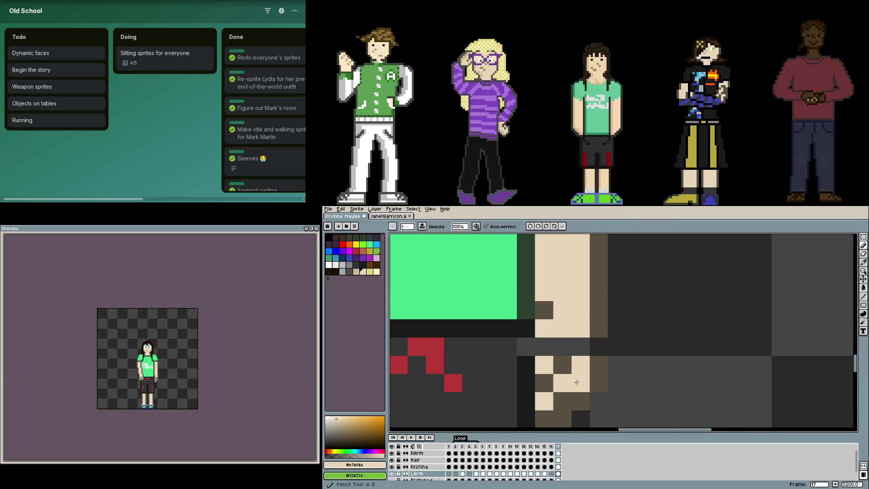
scroll(572, 389, "down", 2)
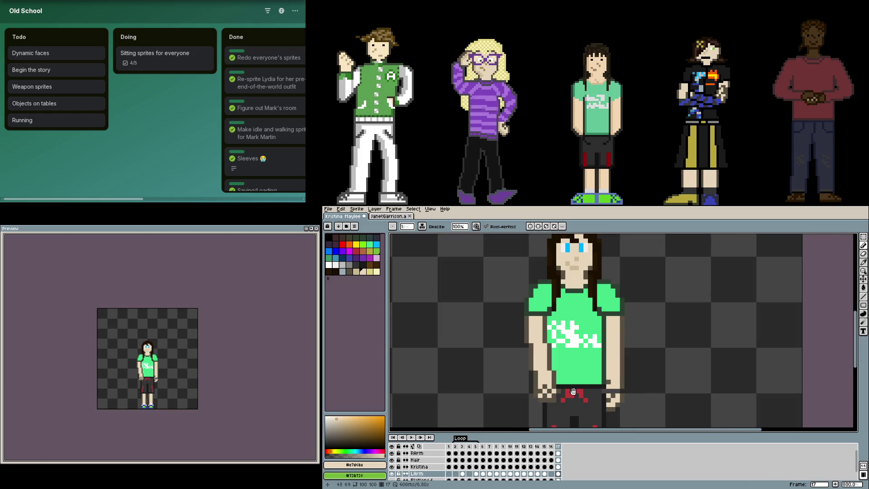
left_click_drag(574, 391, 603, 391)
left_click(393, 454)
left_click(393, 454)
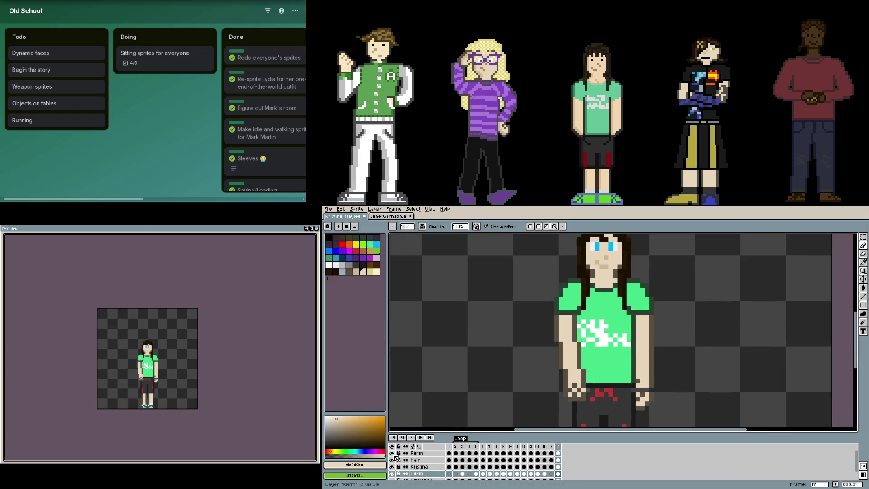
left_click(392, 454)
left_click(393, 453)
left_click(393, 474)
left_click(392, 473)
left_click(392, 473)
left_click(392, 454)
key("Return")
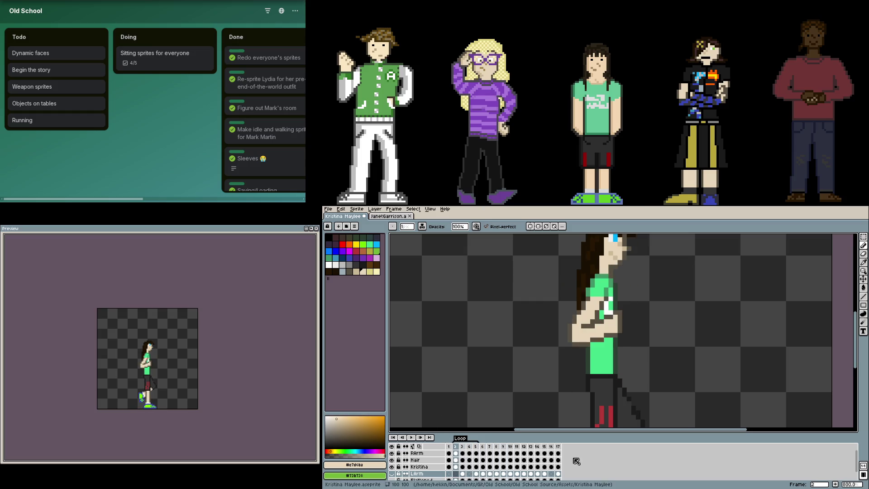
left_click(559, 454)
scroll(577, 401, "down", 3)
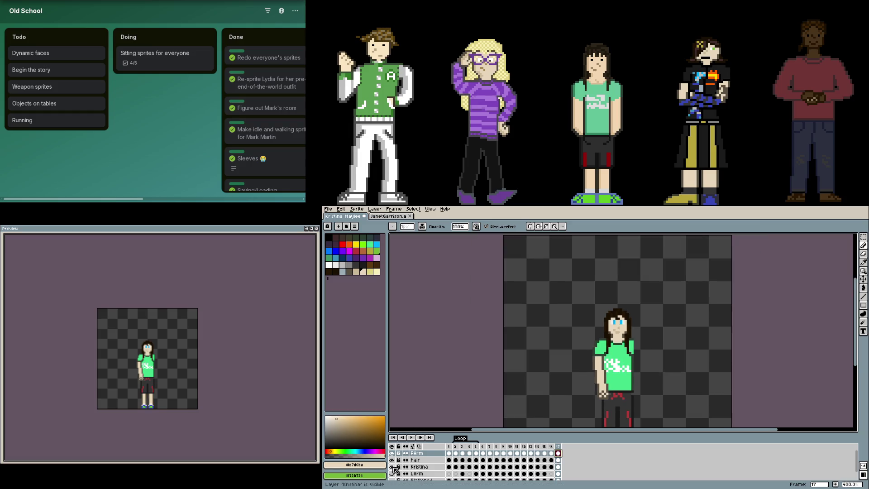
left_click(393, 474)
scroll(535, 361, "up", 1)
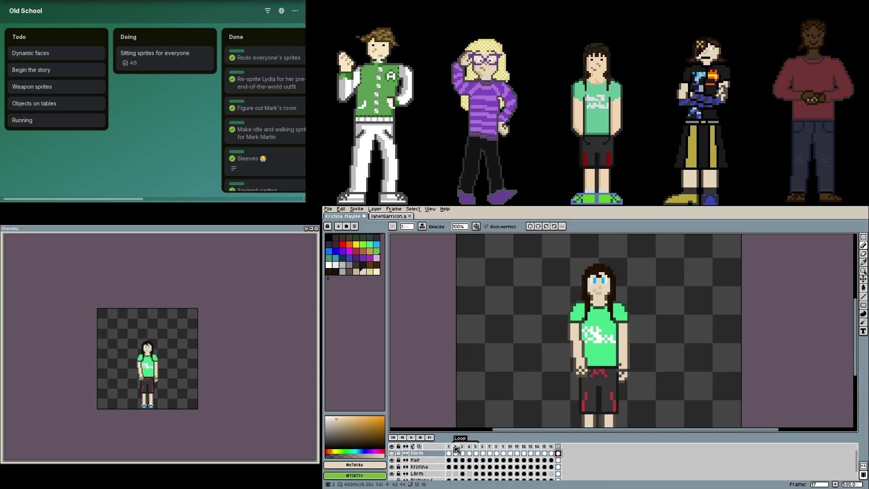
left_click(392, 453)
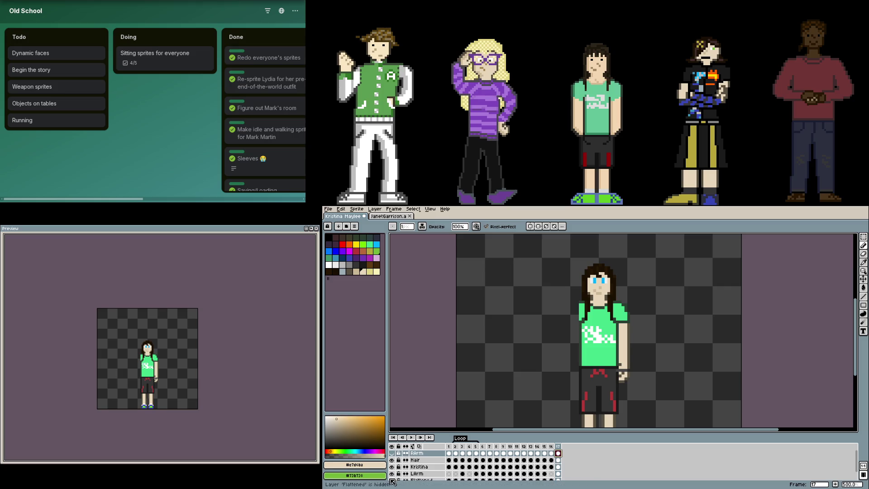
left_click(393, 473)
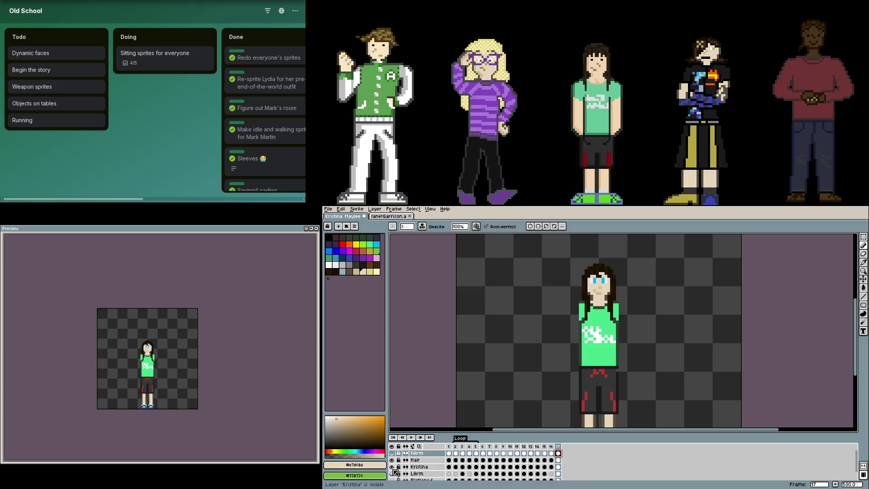
left_click(392, 453)
scroll(568, 389, "up", 2)
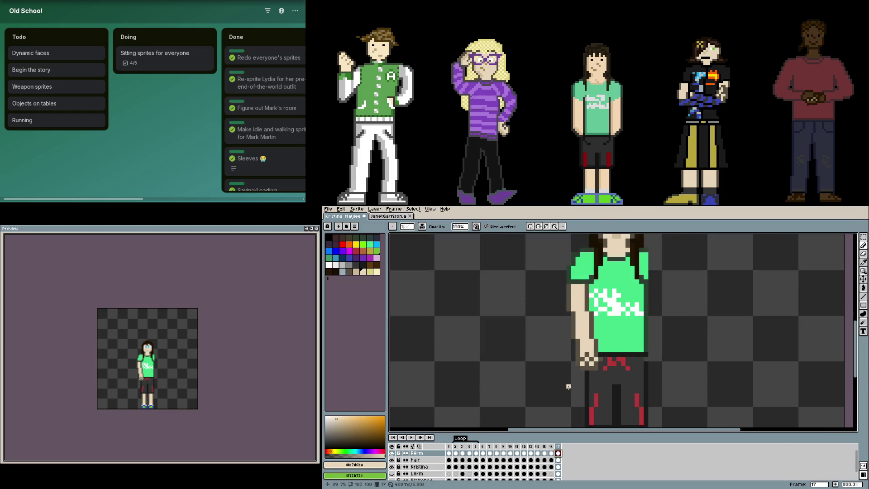
Marquee the arm and hand, drag them up onto the green shirt's chest, and return to the Pencil
scroll(589, 386, "down", 1)
key("m")
scroll(591, 387, "up", 1)
mouse_move(602, 376)
left_mouse_down()
mouse_move(574, 348)
mouse_move(560, 308)
left_mouse_up()
mouse_move(625, 389)
left_mouse_down()
mouse_move(574, 355)
mouse_move(562, 327)
left_mouse_up()
mouse_move(580, 359)
left_mouse_down()
mouse_move(592, 335)
mouse_move(638, 346)
mouse_move(600, 335)
mouse_move(546, 288)
left_mouse_up()
left_click_drag(605, 300, 690, 365)
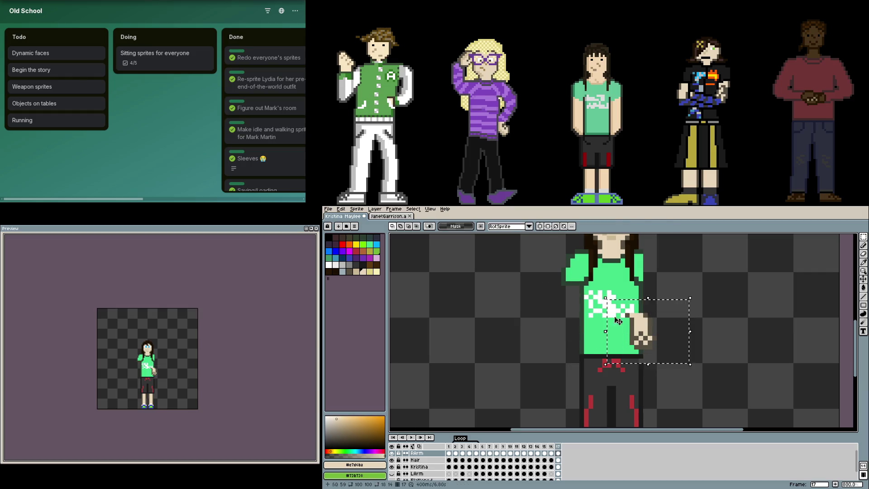
mouse_move(644, 348)
left_mouse_down()
mouse_move(576, 318)
mouse_move(598, 328)
left_mouse_up()
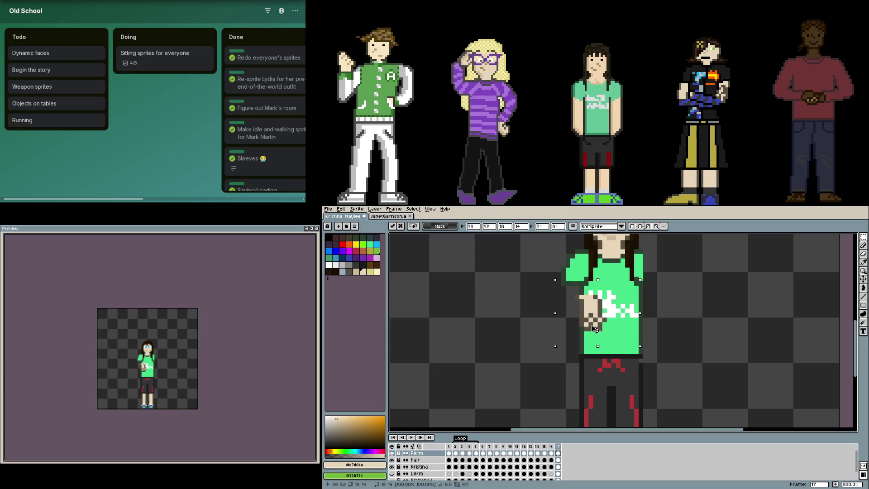
key("b")
scroll(610, 339, "up", 5)
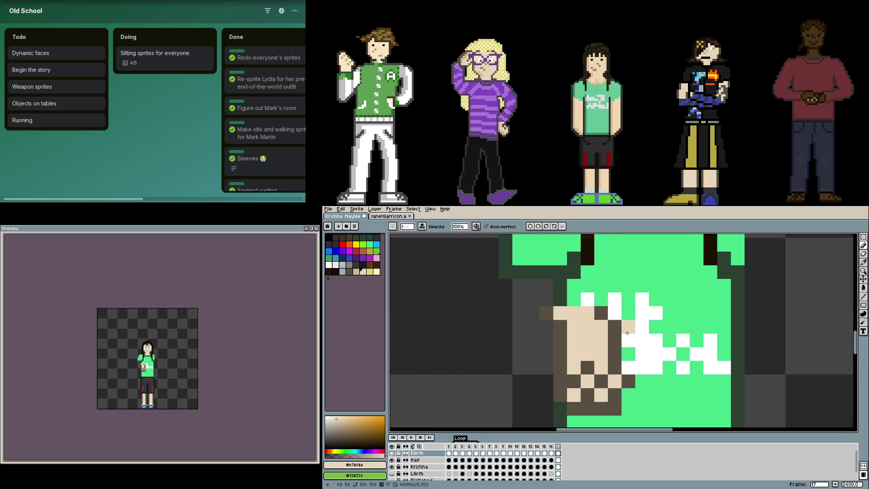
Undo the stray arm pixels and redraw both dark brown outline edges of the upper arm
key("ctrl+z")
key("ctrl+z")
key("ctrl+z")
left_click(566, 353, "alt")
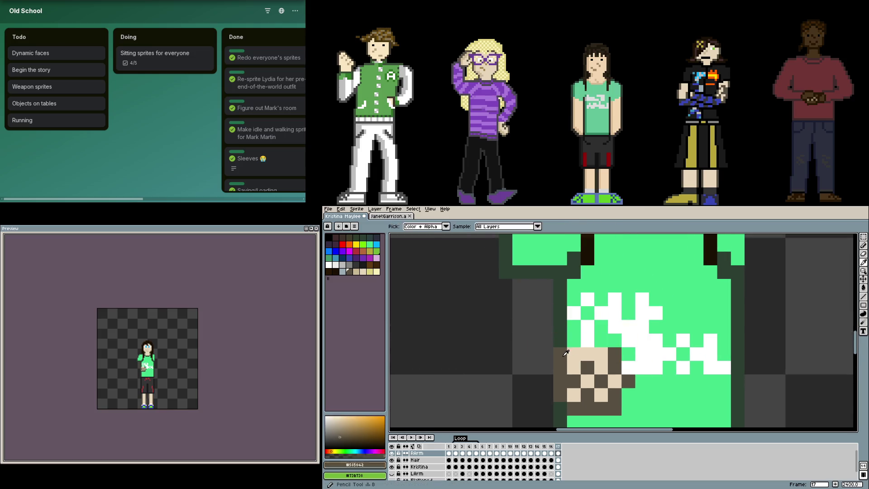
mouse_move(547, 341)
left_mouse_down()
mouse_move(504, 290)
mouse_move(506, 316)
mouse_move(505, 285)
left_mouse_up()
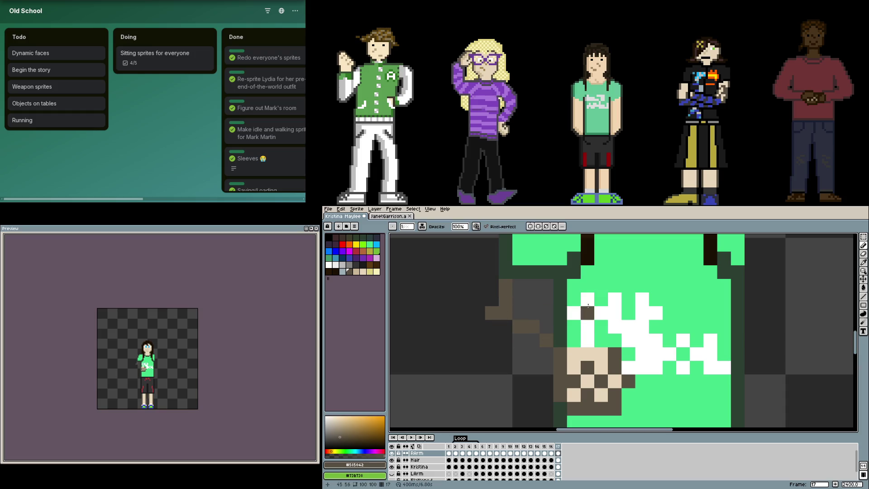
key("ctrl+z")
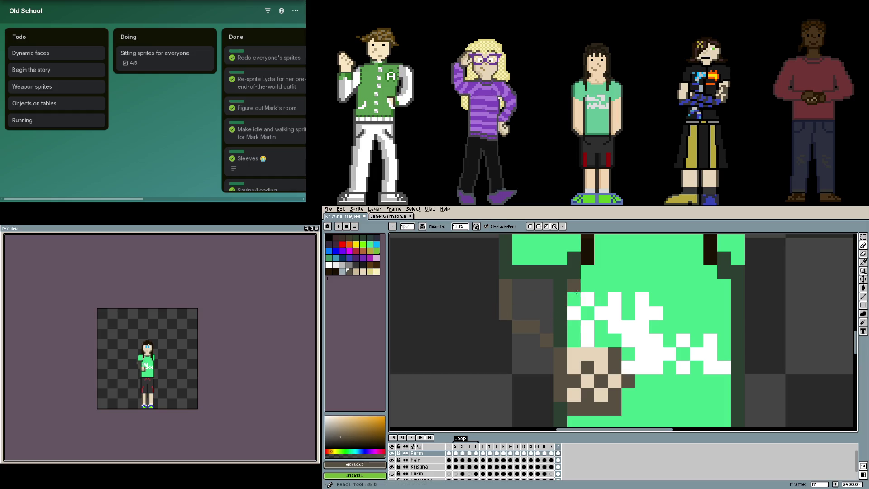
mouse_move(576, 283)
left_mouse_down()
mouse_move(605, 341)
mouse_move(618, 341)
left_mouse_up()
Paint the arm's interior and the hand with the beige skin colour
left_click(580, 349, "alt")
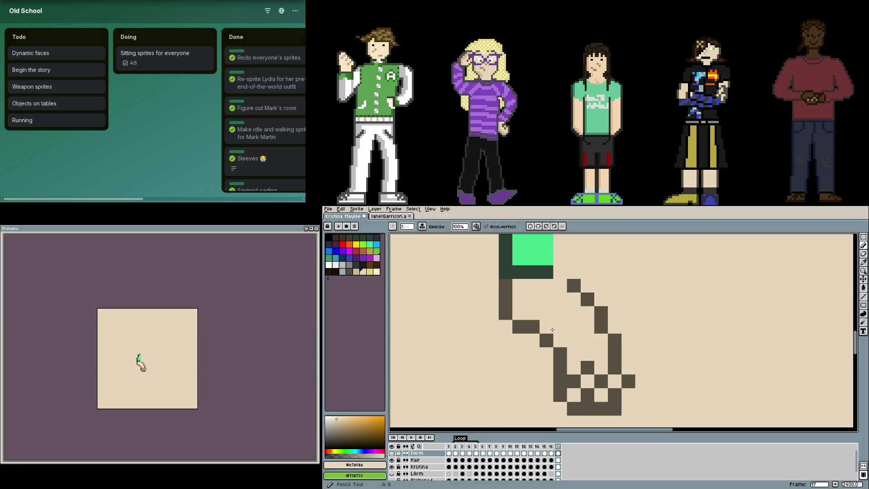
left_click(555, 289)
left_click_drag(551, 285, 518, 284)
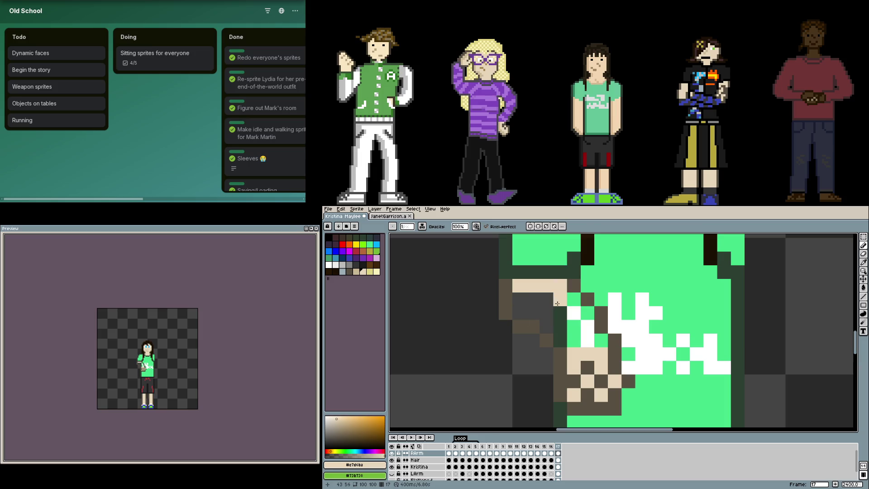
mouse_move(592, 330)
left_mouse_down()
mouse_move(602, 340)
mouse_move(561, 340)
mouse_move(560, 327)
mouse_move(578, 324)
mouse_move(521, 307)
left_mouse_up()
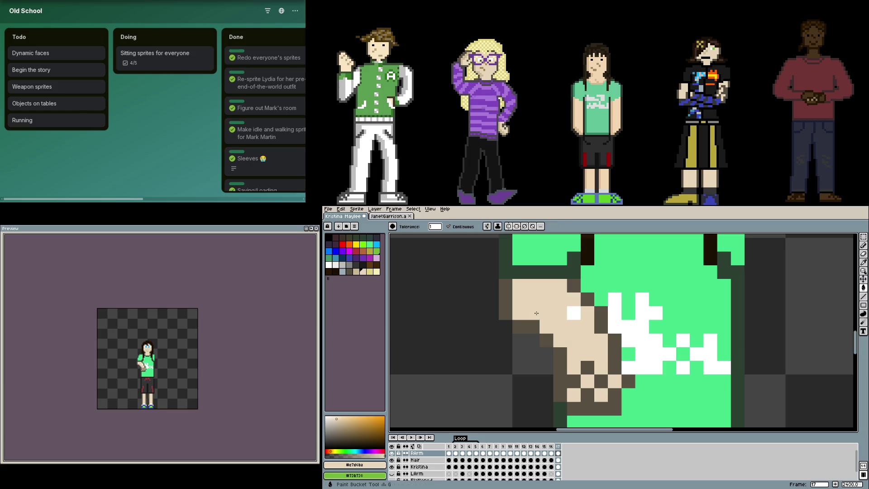
scroll(589, 335, "down", 2)
left_click(648, 361)
scroll(648, 361, "down", 2)
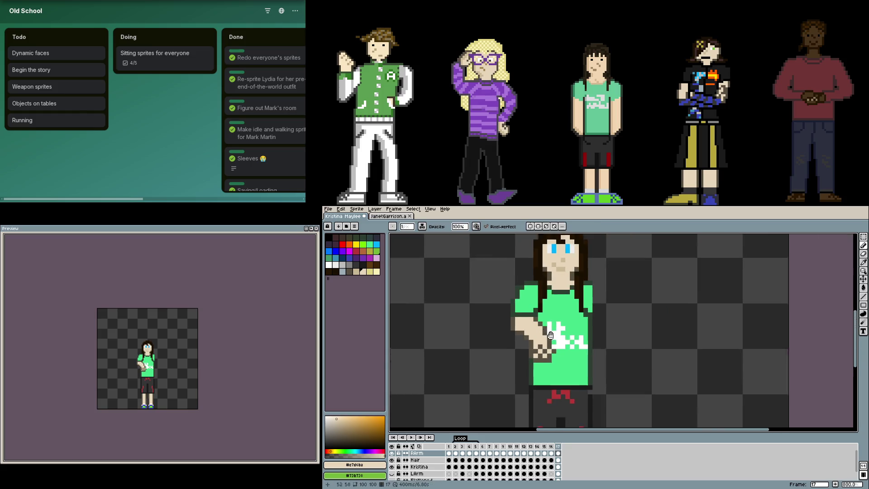
scroll(540, 334, "up", 2)
scroll(461, 328, "up", 1)
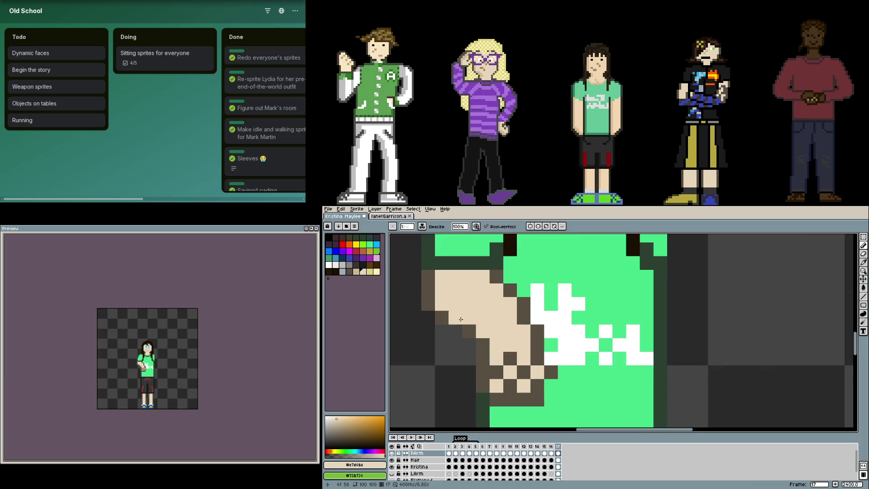
Turn the grey pixel into dark outline and undo a mistaken lighter skin pixel
left_click(441, 317, "alt")
left_click(456, 331)
left_click(456, 318, "alt")
left_click(541, 343)
key("ctrl+z")
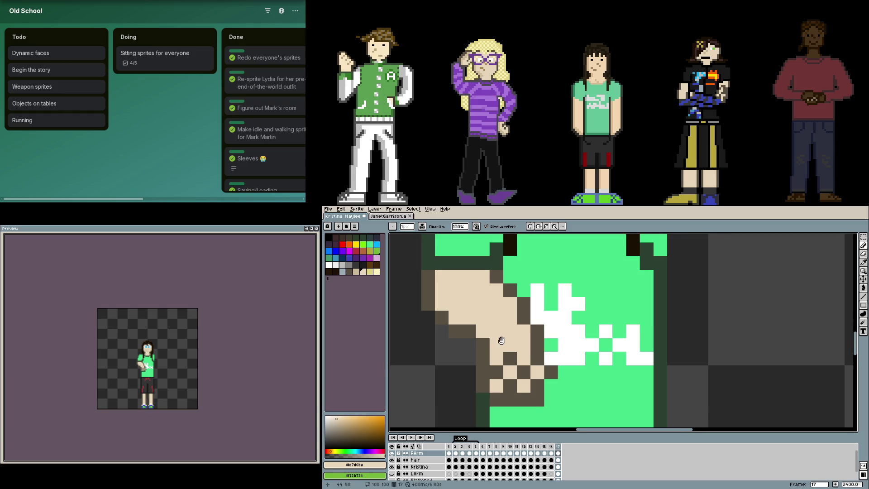
left_click_drag(502, 340, 519, 346)
Undo the dark pixels on the hand and touch it up with beige skin pixels
left_click(584, 353)
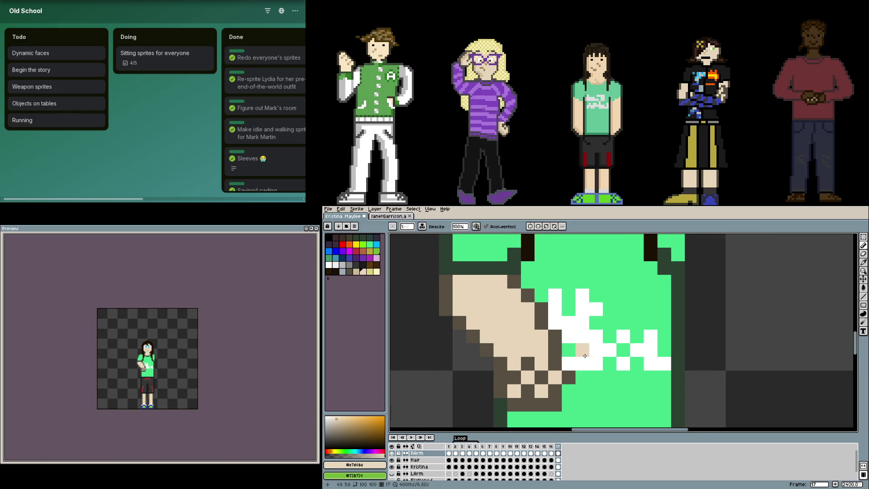
scroll(585, 356, "down", 5)
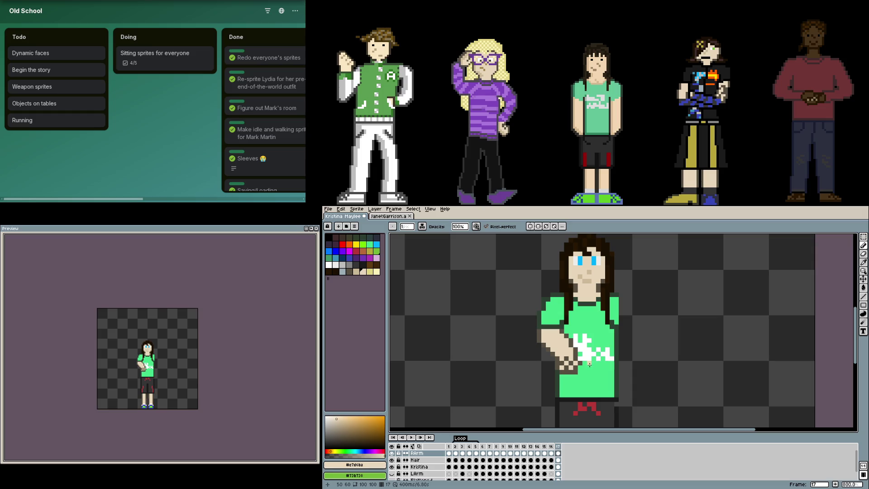
scroll(599, 364, "up", 3)
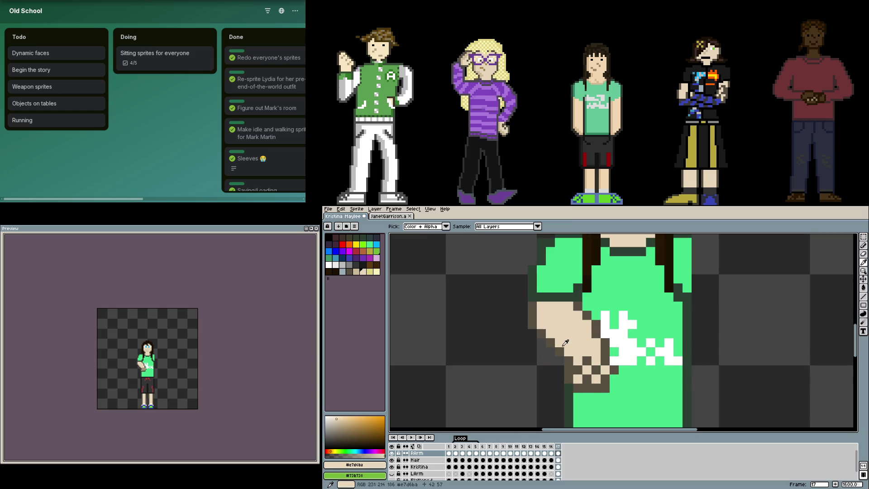
left_click(572, 337, "alt")
key("ctrl+z")
key("i")
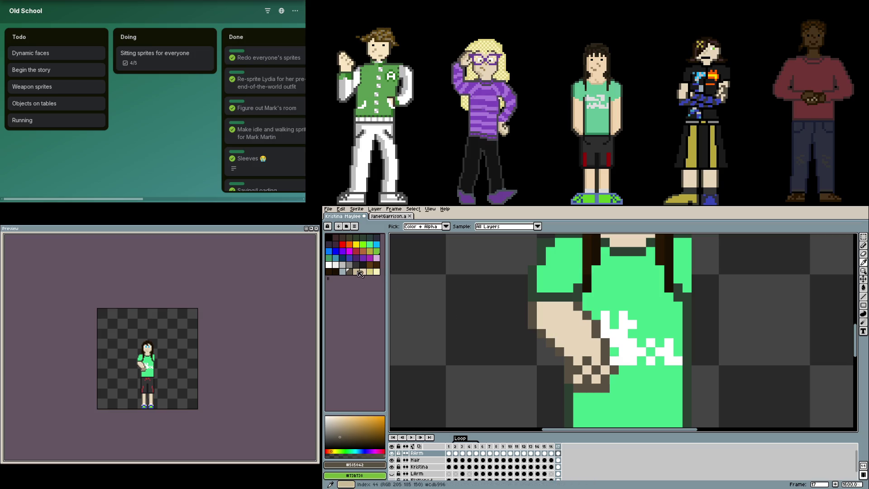
left_click(363, 272)
key("b")
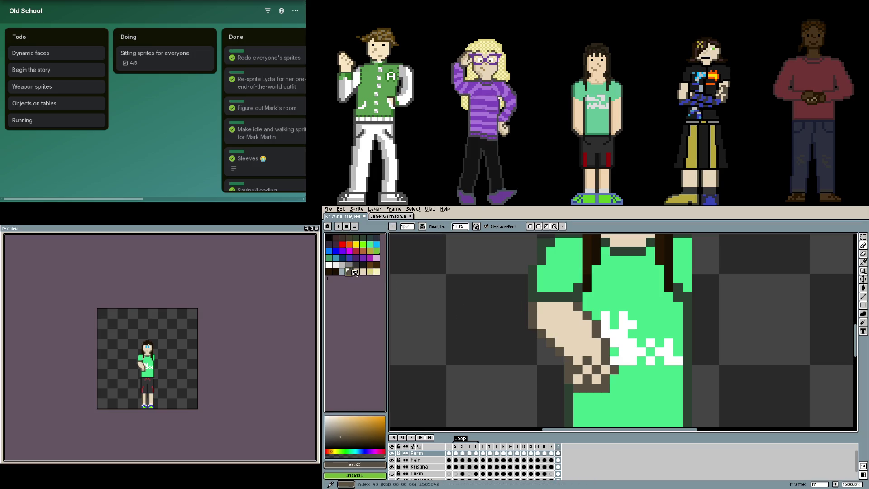
left_click(356, 272)
left_click(395, 278)
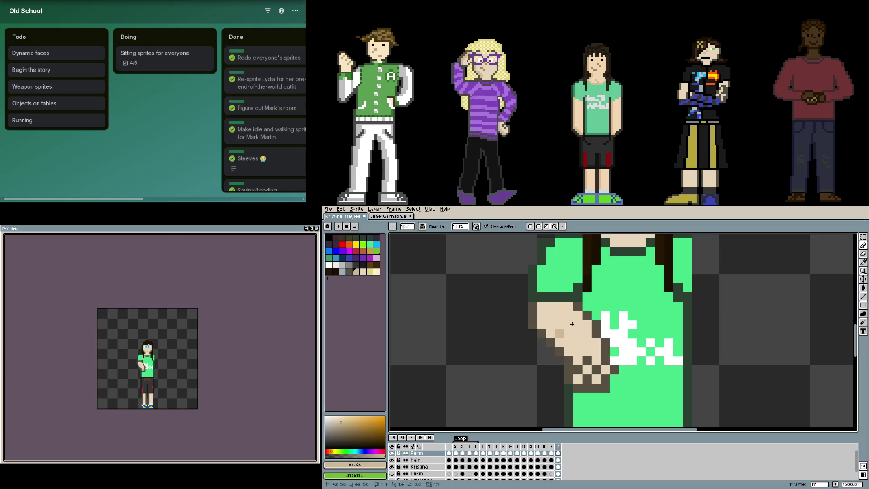
scroll(621, 360, "down", 3)
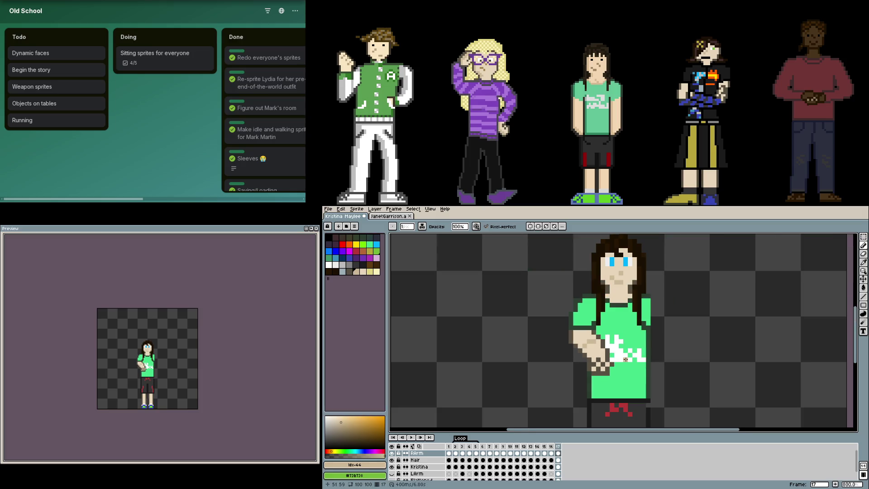
scroll(623, 358, "up", 3)
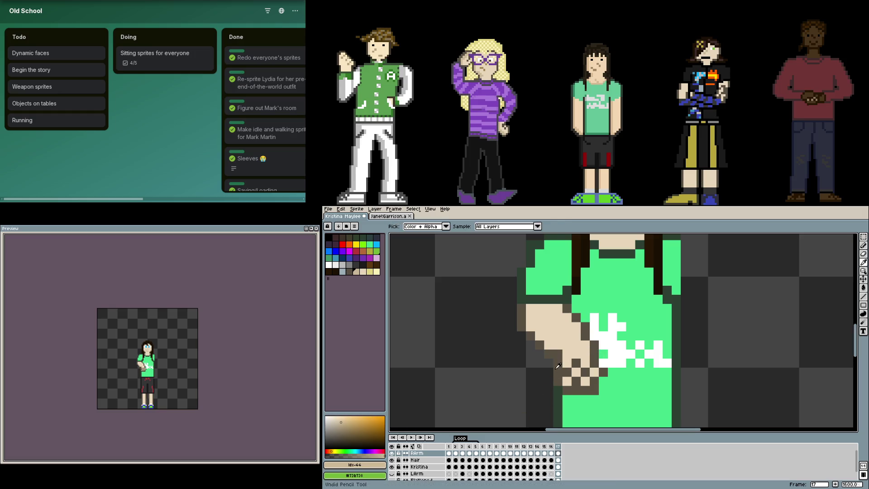
key("alt")
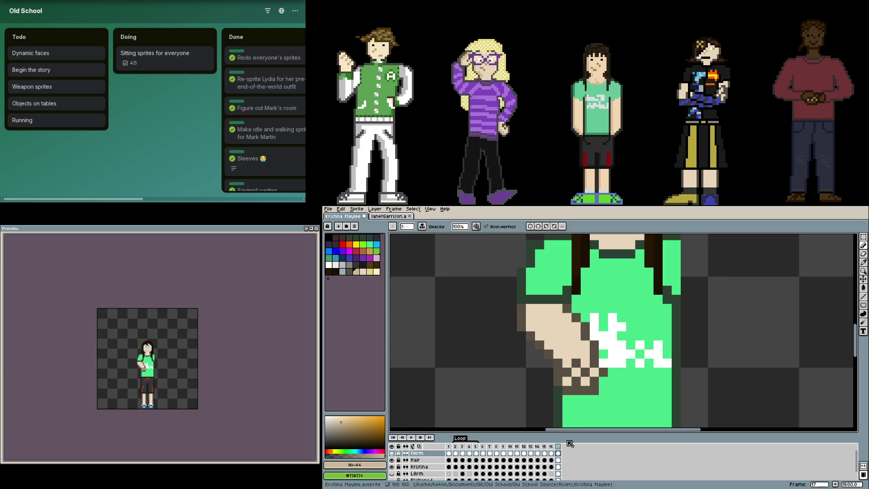
Redraw the upper arm bent with a dark brown outline and fill it with skin colour
key("m")
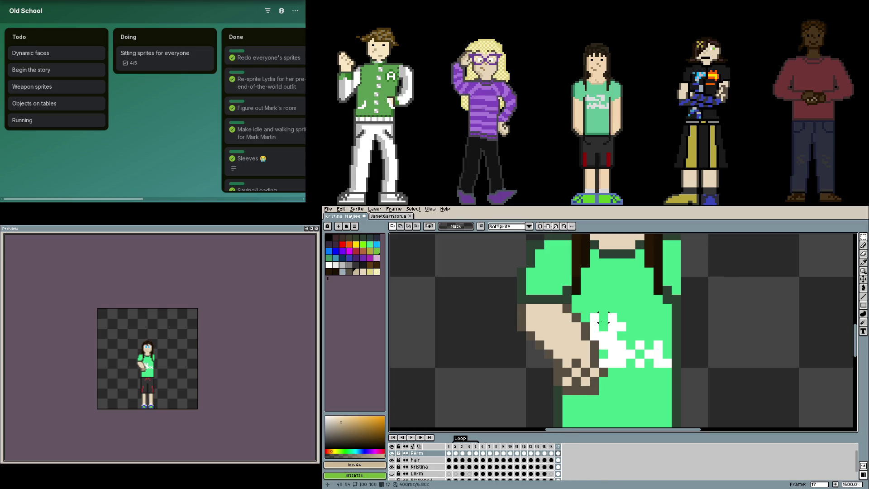
key("b")
mouse_move(588, 317)
left_mouse_down()
mouse_move(530, 353)
mouse_move(531, 337)
mouse_move(521, 341)
mouse_move(530, 380)
left_mouse_up()
left_click(521, 322, "alt")
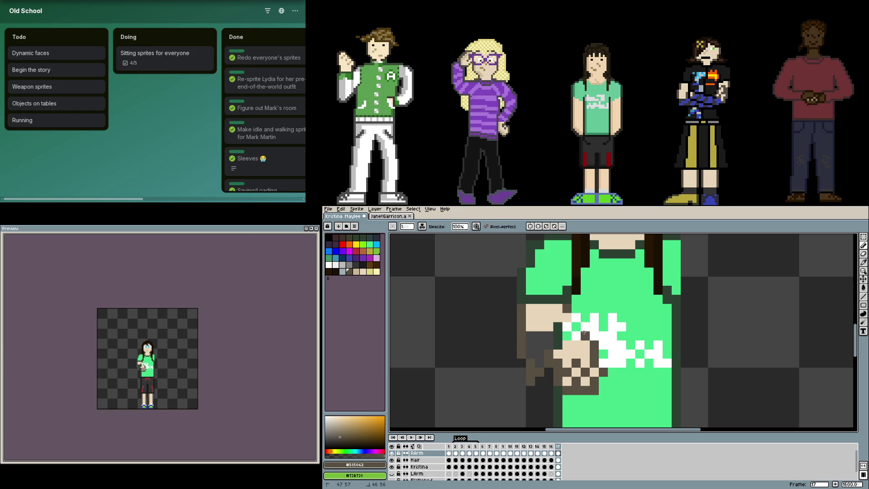
left_click(574, 342, "alt")
key("g")
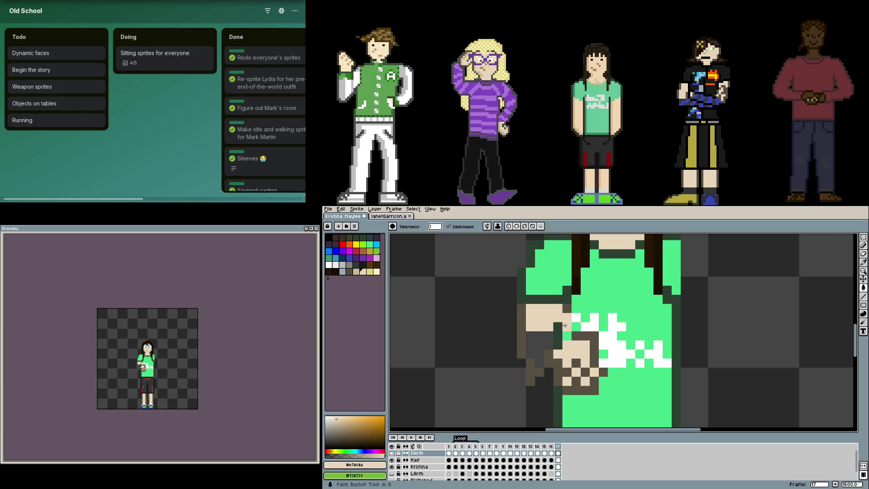
left_click(543, 340)
key("b")
Recolour one outline pixel to skin and draw a short dark outline up the arm
left_click(565, 313, "alt")
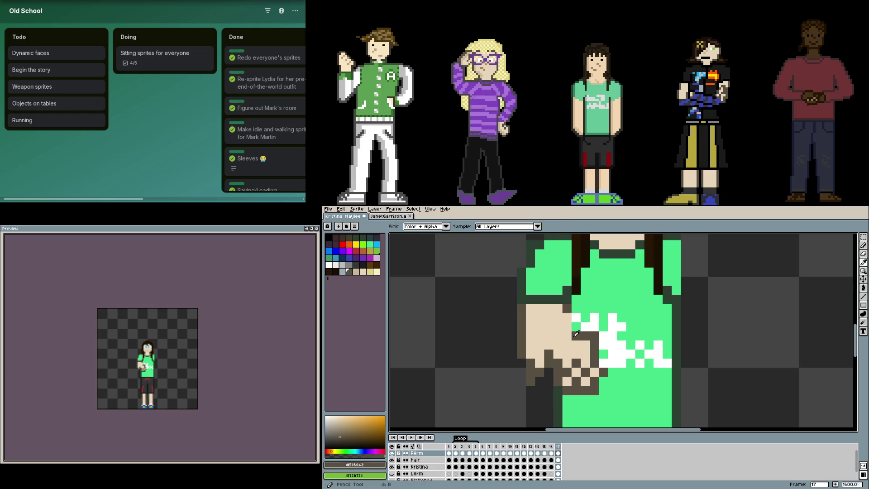
left_click(541, 359, "alt")
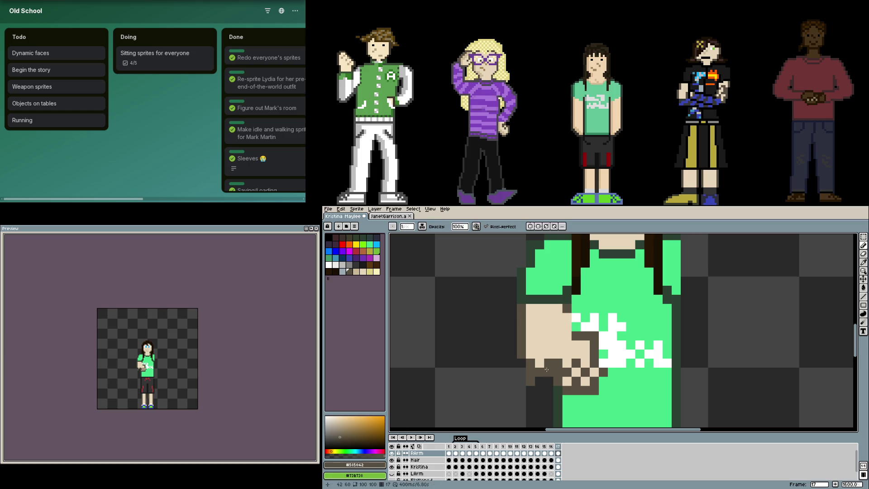
left_click(549, 364)
left_click(558, 362, "alt")
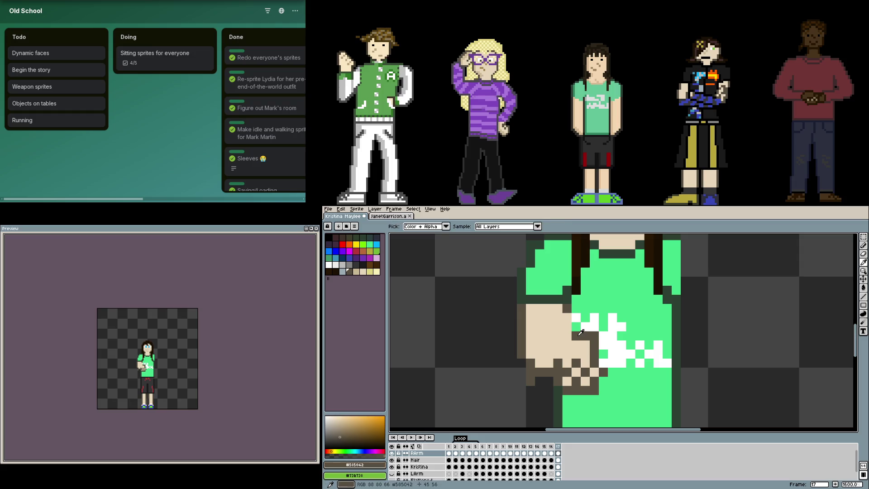
left_click(558, 345)
left_click_drag(558, 341, 567, 317)
key("alt")
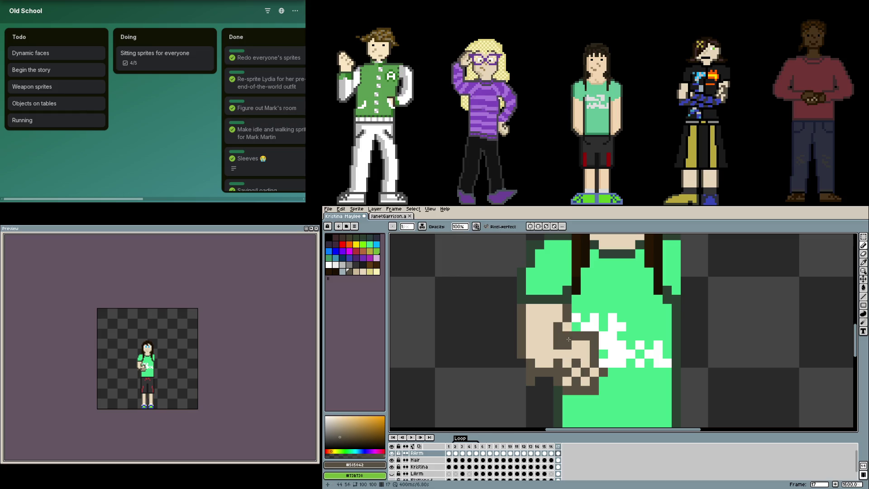
Repaint a dark pixel on the arm in tan skin colour
key("alt")
key("alt")
left_click(561, 346, "alt")
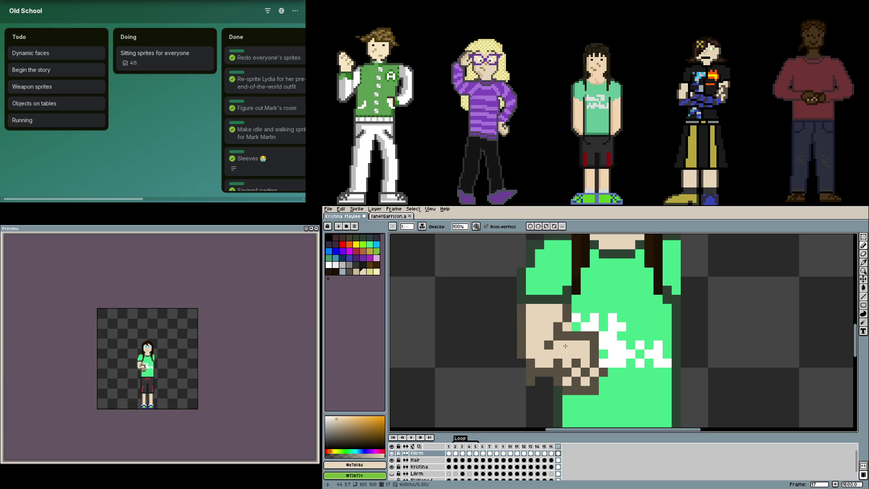
key("alt")
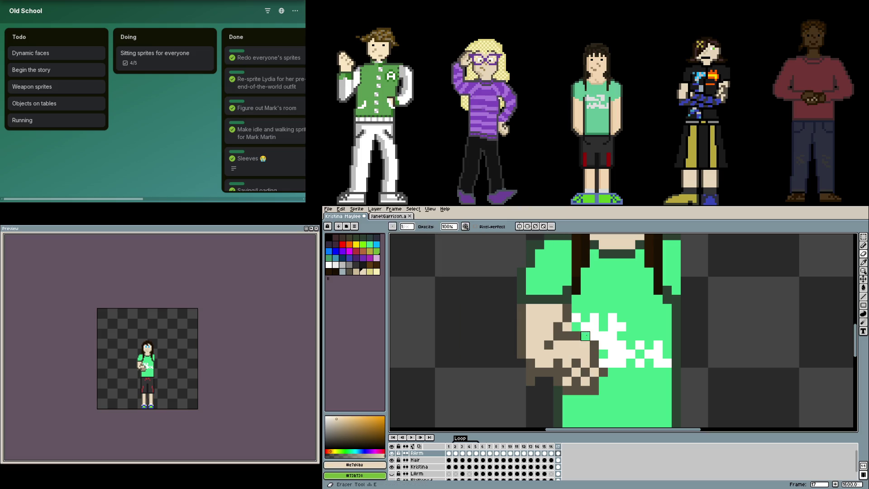
left_click(586, 345, "alt")
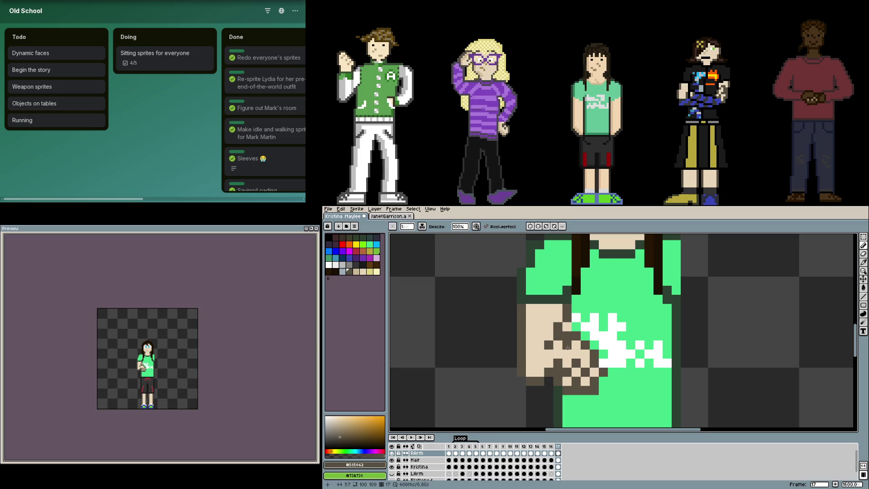
left_click(568, 347, "alt")
left_click(549, 372)
left_click(603, 371, "alt")
left_click(558, 364, "alt")
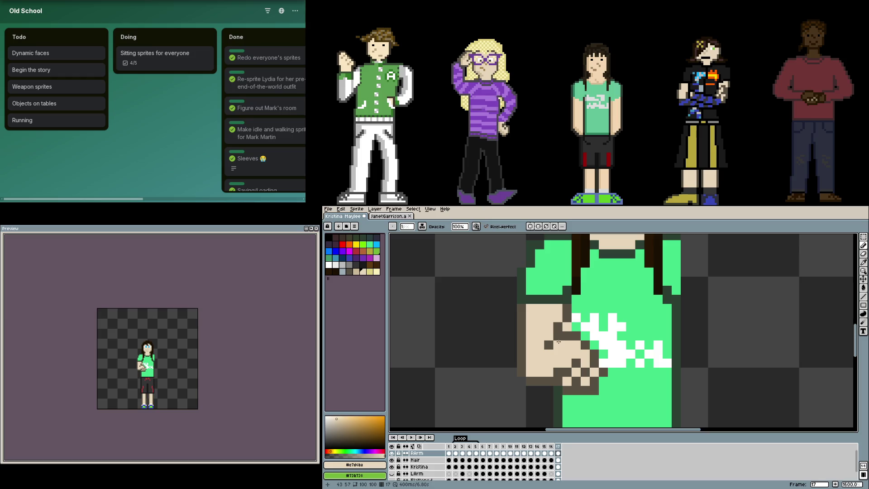
Extend the arm's dark brown outline at its lower-left corner and along the arm
key("e")
key("b")
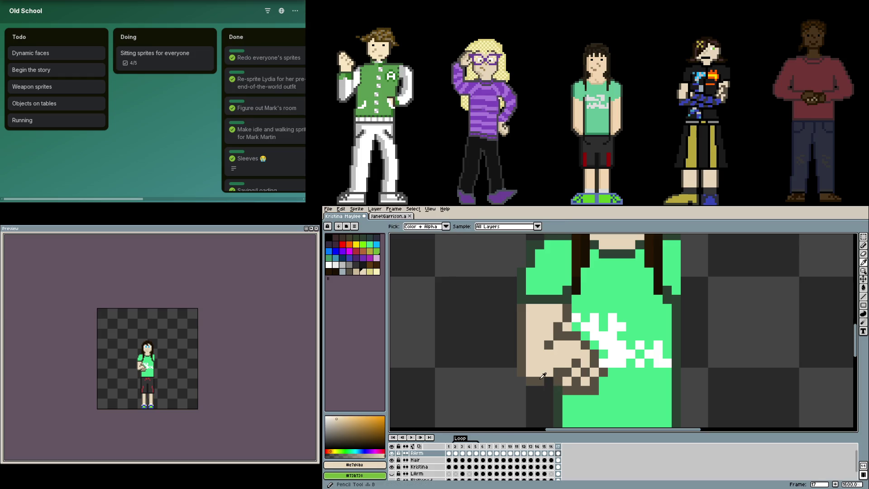
left_click(604, 372, "alt")
left_click(612, 381)
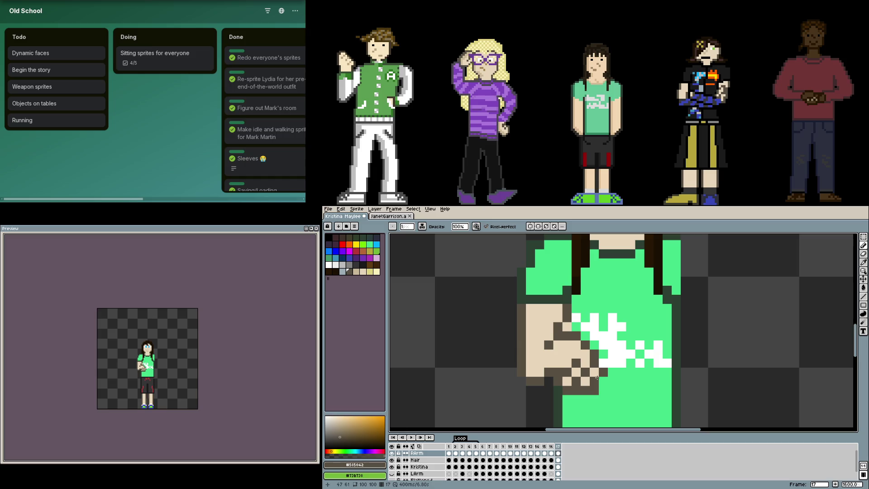
left_click(521, 381)
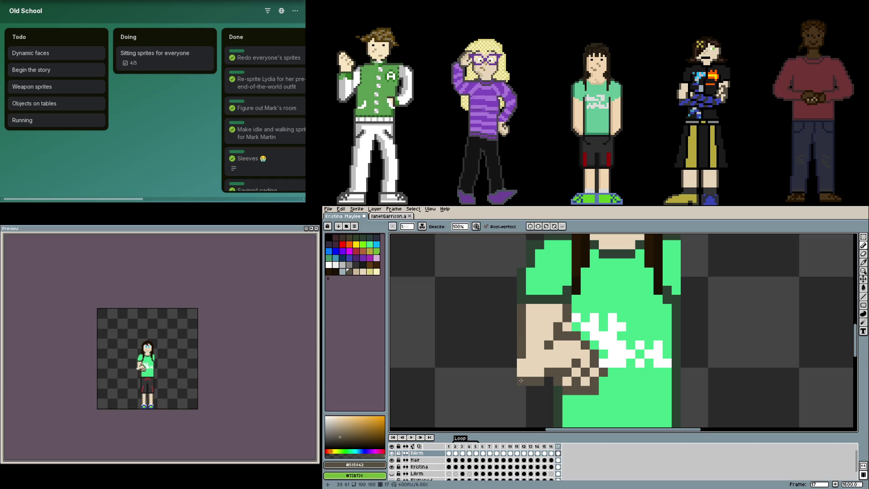
left_click_drag(512, 372, 512, 362)
key("alt")
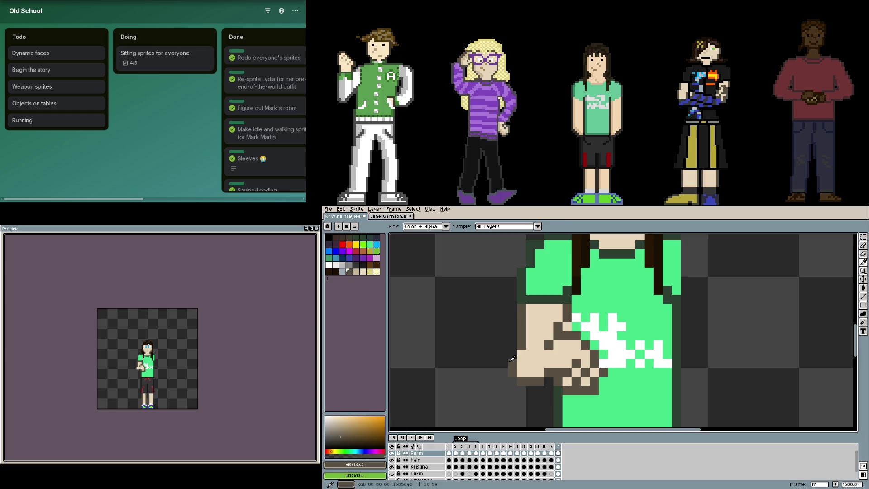
left_click(537, 338)
key("alt")
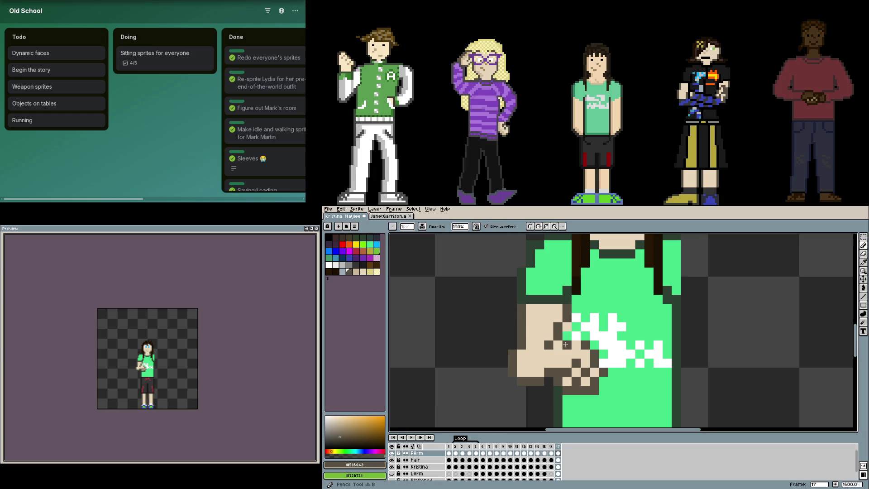
left_click(567, 345)
left_click(567, 335)
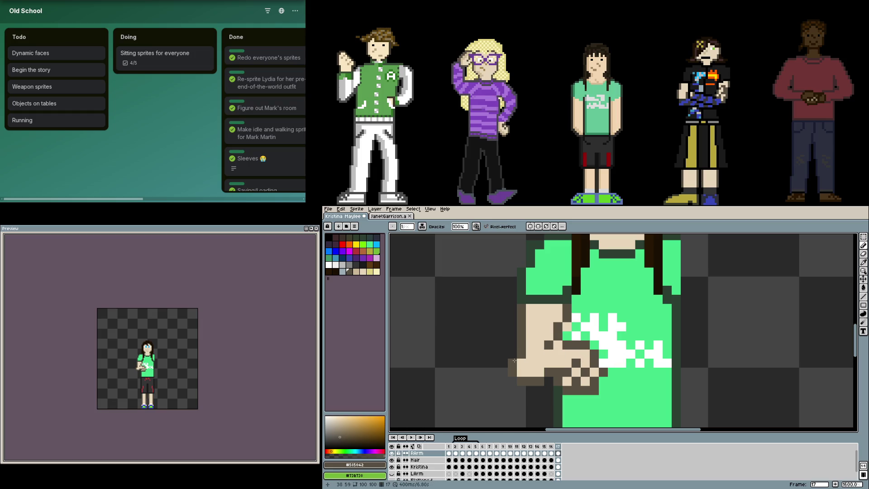
key("e")
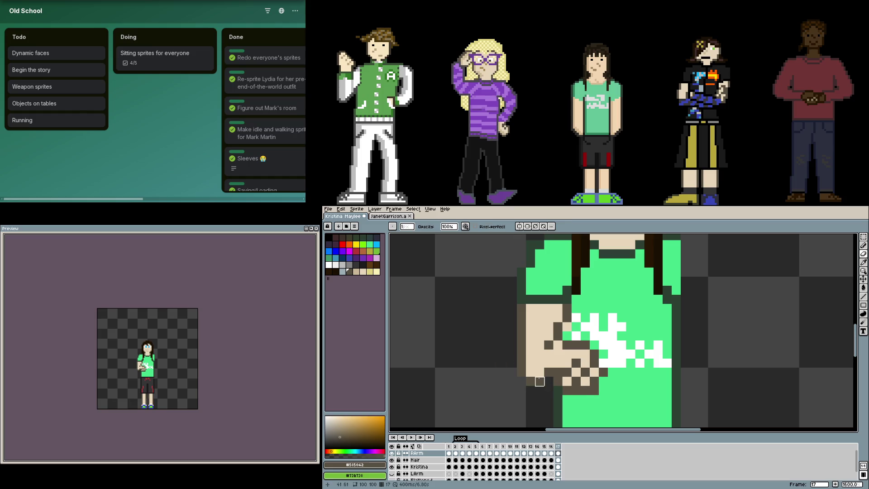
key("b")
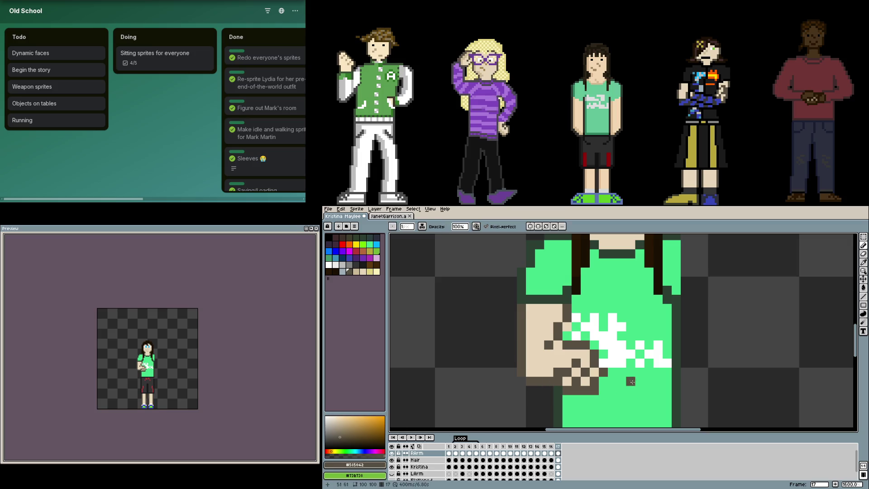
Add a dark outline pixel to the arm and erase a stray one below it
scroll(548, 339, "up", 2)
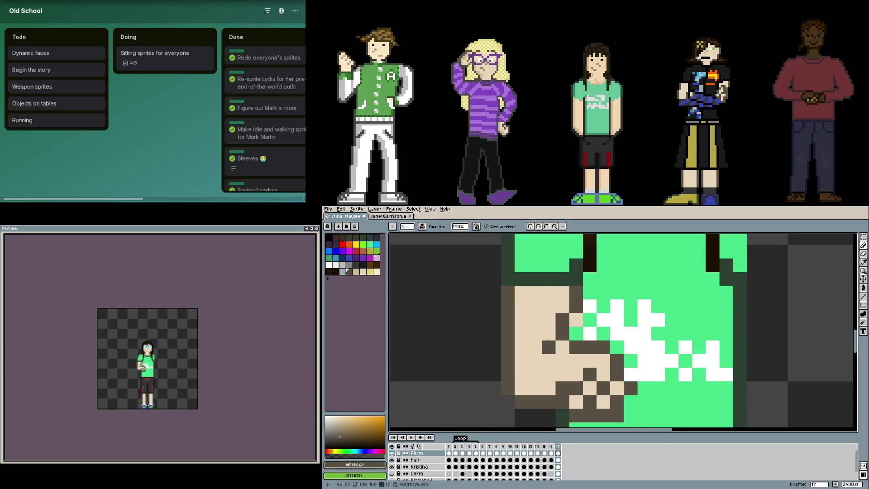
left_click(548, 335, "alt")
left_click(564, 347, "alt")
left_click(522, 389)
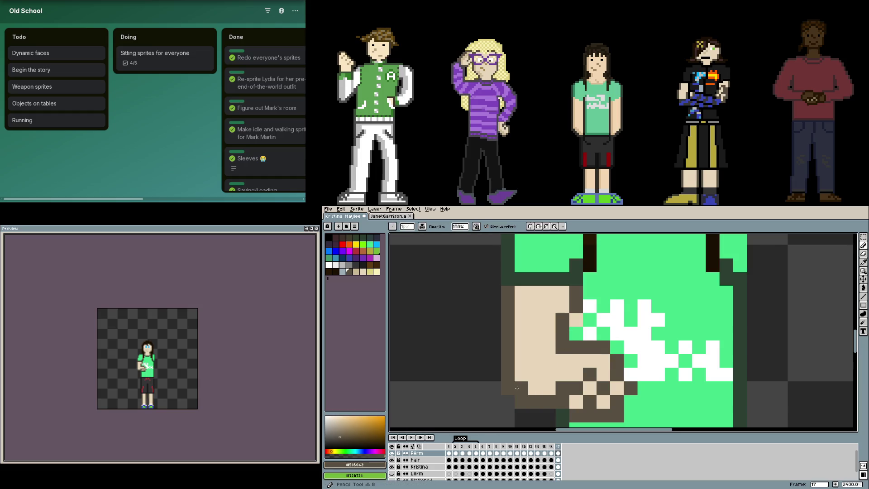
key("e")
left_click(521, 402)
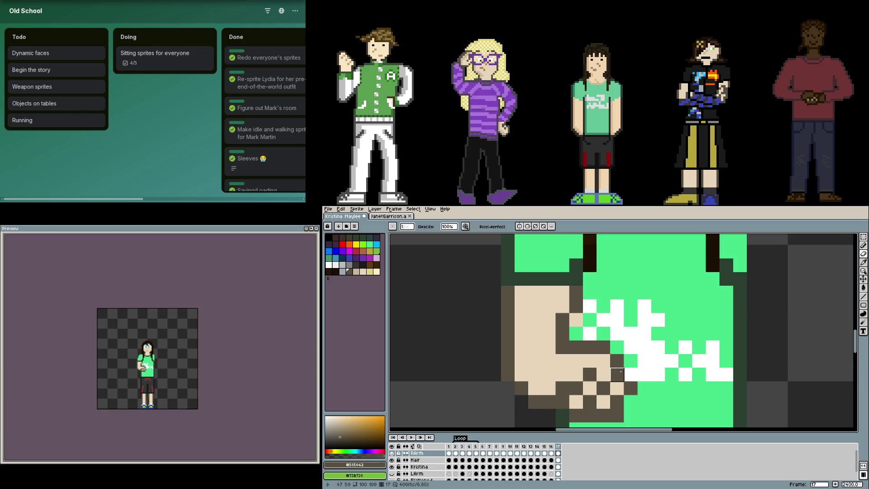
key("b")
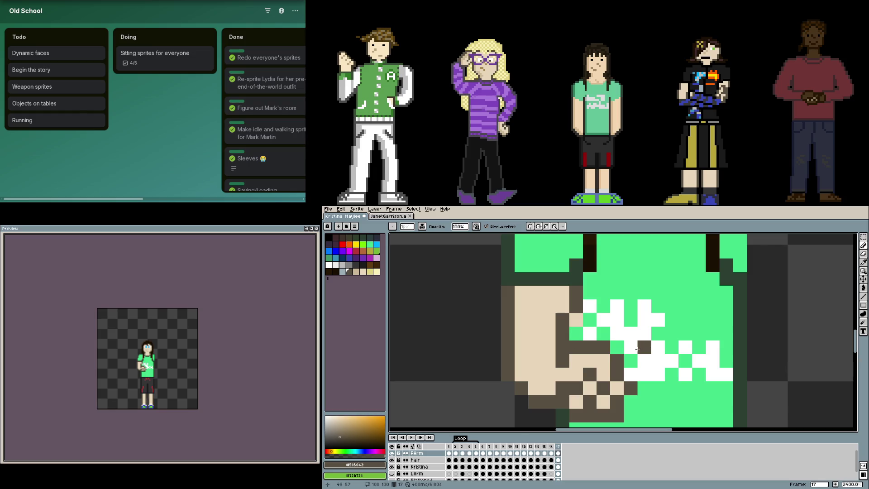
scroll(637, 349, "down", 4)
scroll(557, 330, "right", 2)
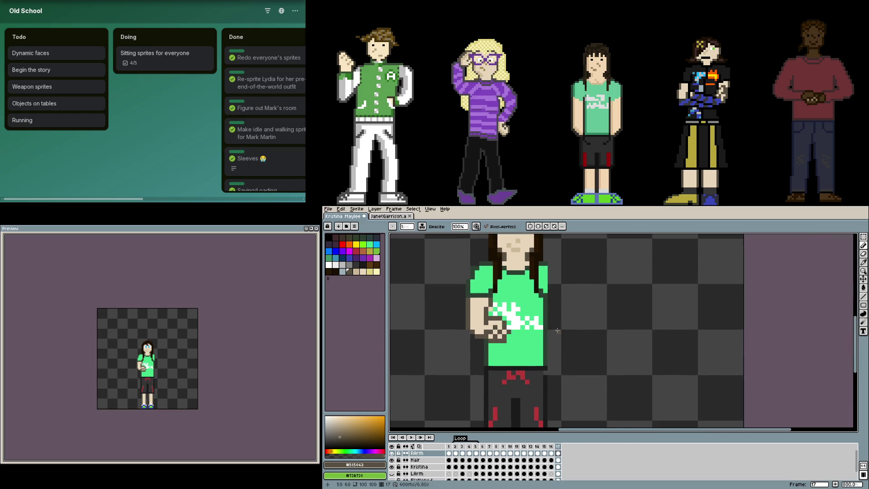
scroll(558, 330, "down", 2)
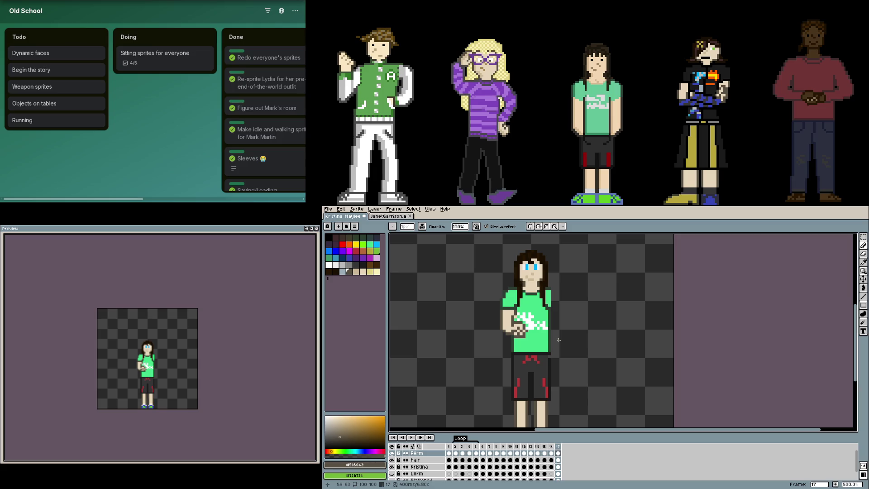
scroll(507, 331, "up", 5)
Select the hand resting on the shirt and nudge it up one pixel
key("m")
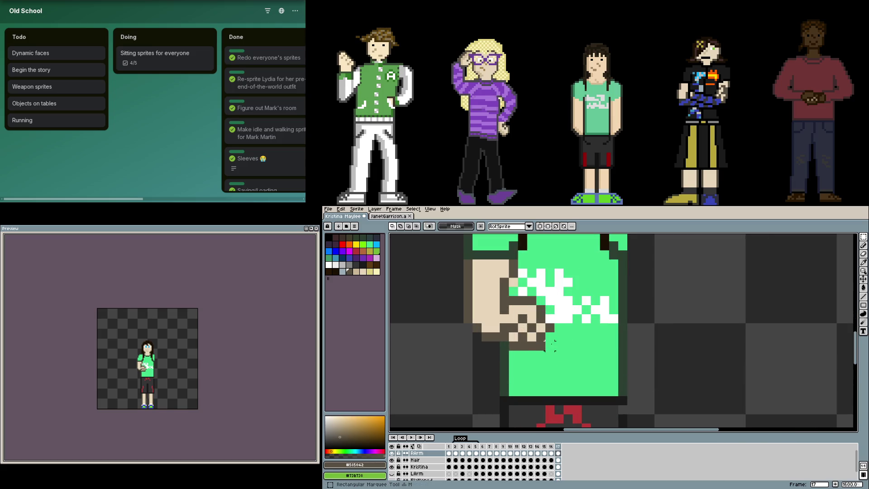
mouse_move(565, 361)
left_mouse_down()
mouse_move(508, 295)
mouse_move(516, 308)
left_mouse_up()
left_click(586, 318)
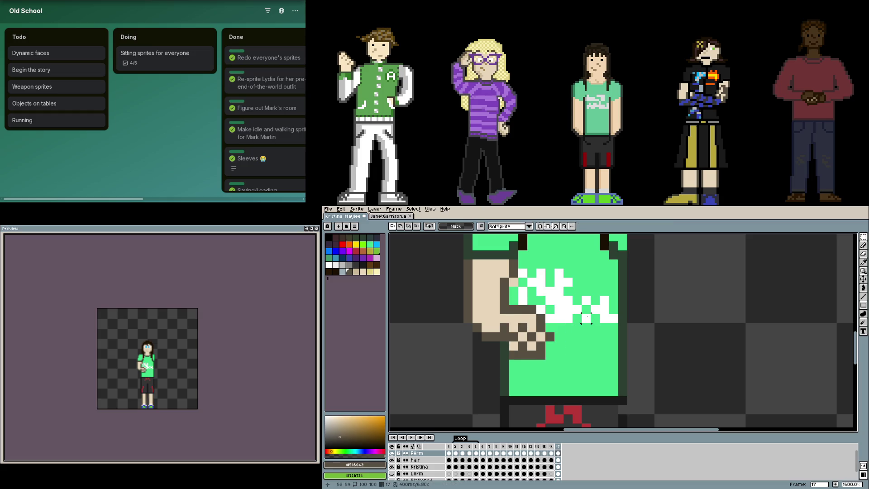
left_click_drag(575, 379, 456, 291)
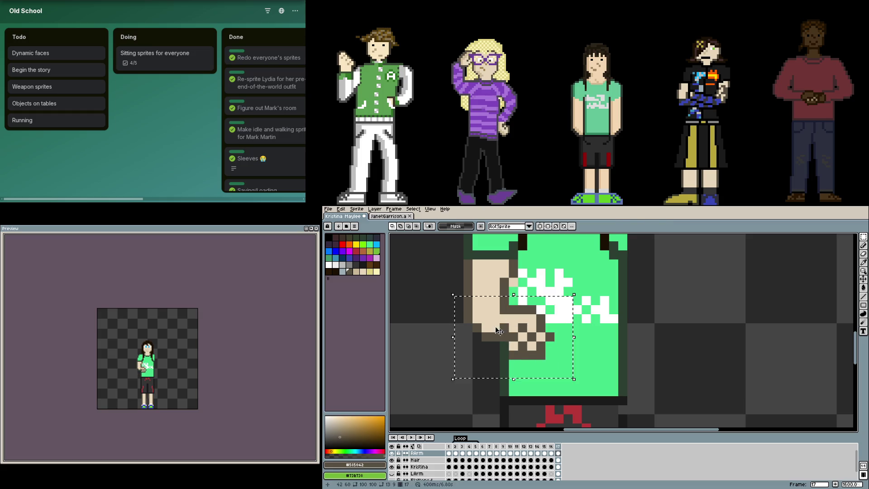
left_click_drag(521, 335, 520, 326)
key("ctrl+d")
Erase stray hand pixels over the shirt and fill the hand's gaps with skin colour
key("e")
left_click_drag(507, 274, 514, 283)
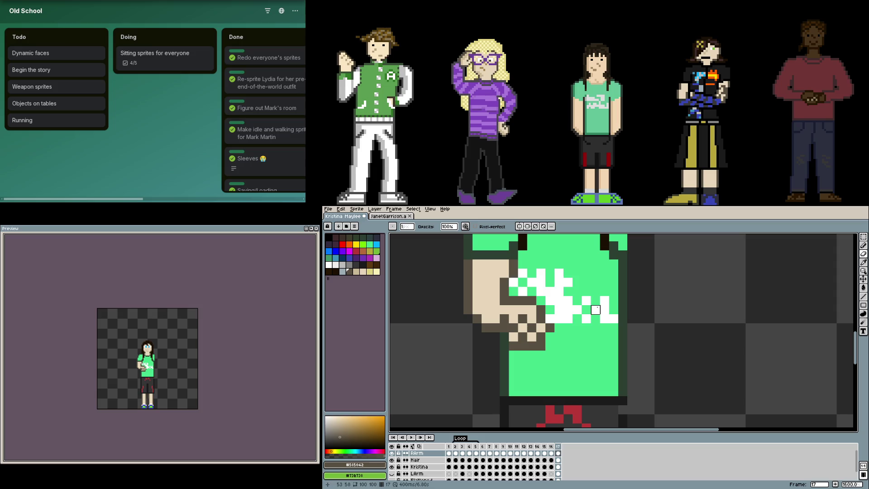
key("b")
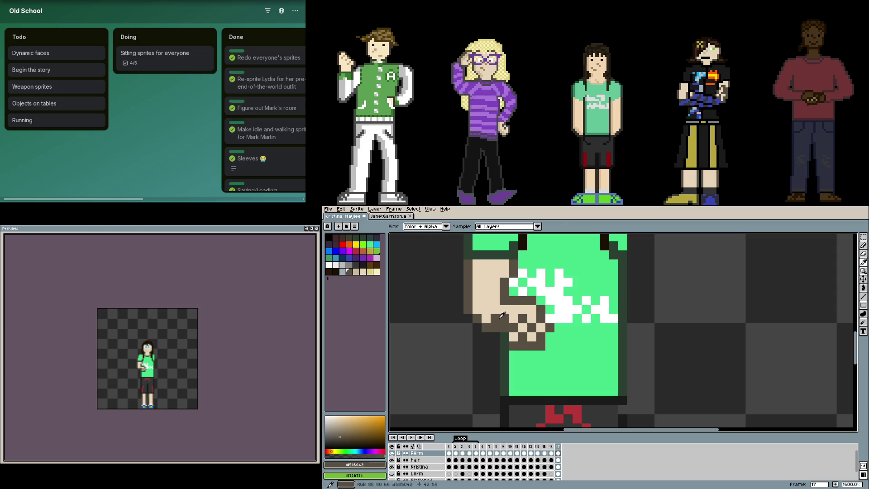
left_click(506, 317, "alt")
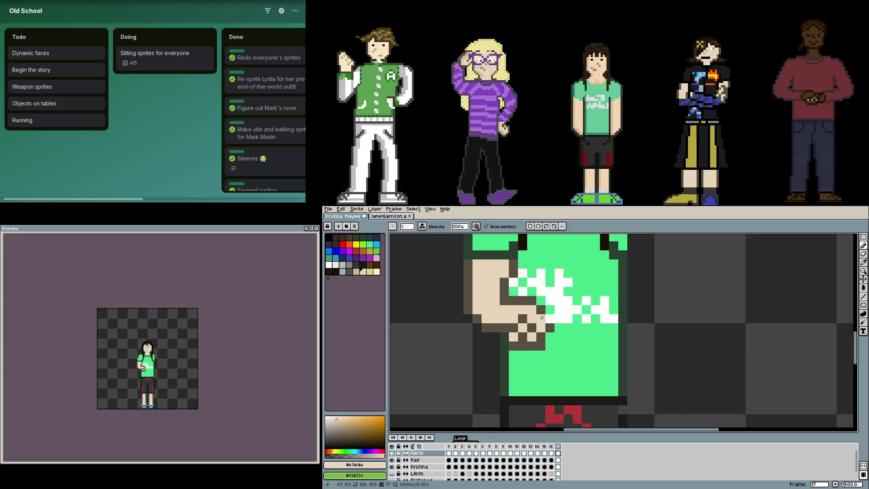
left_click(469, 309, "alt")
key("e")
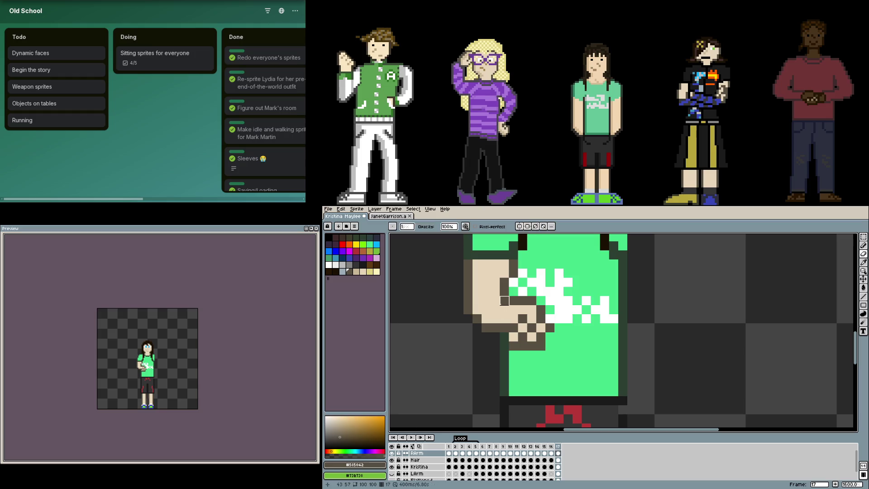
key("b")
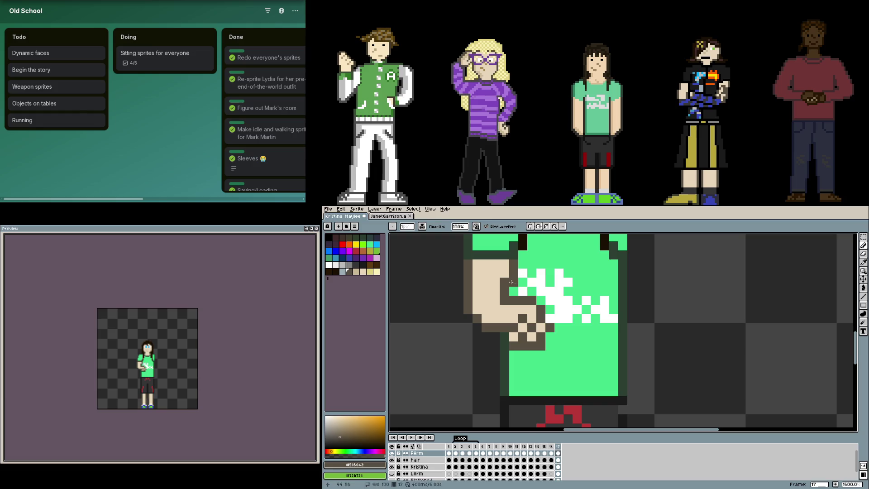
left_click(503, 276, "alt")
left_click(504, 282)
left_click(541, 301)
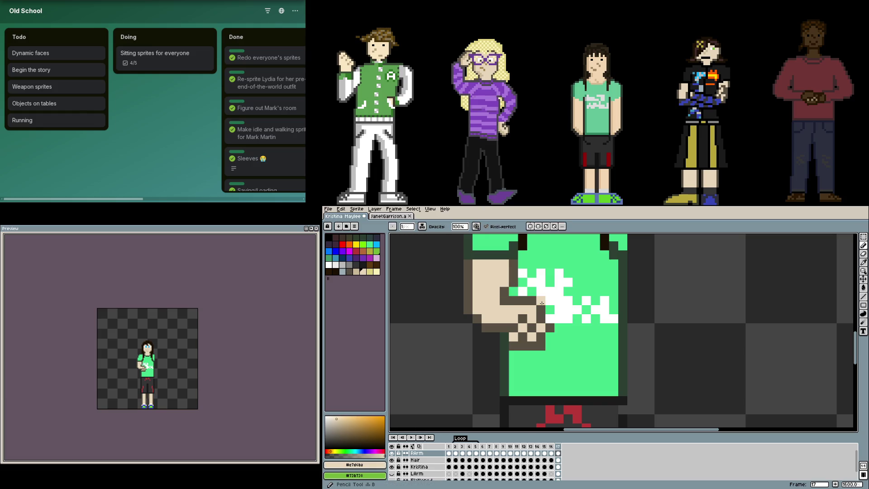
left_click(514, 291)
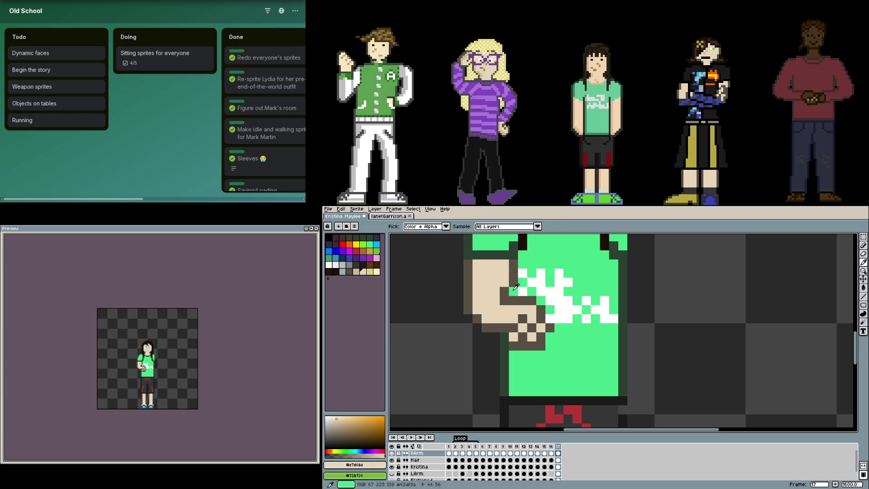
left_click(506, 299)
left_click(505, 291)
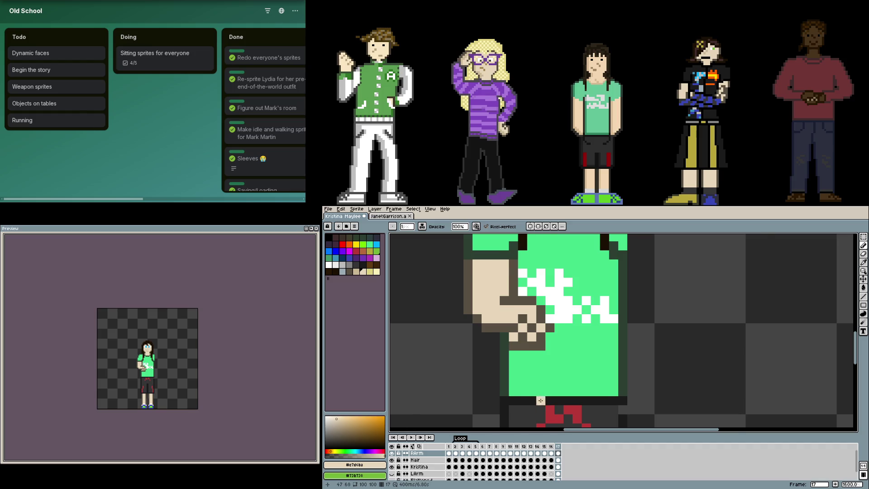
scroll(540, 400, "down", 3)
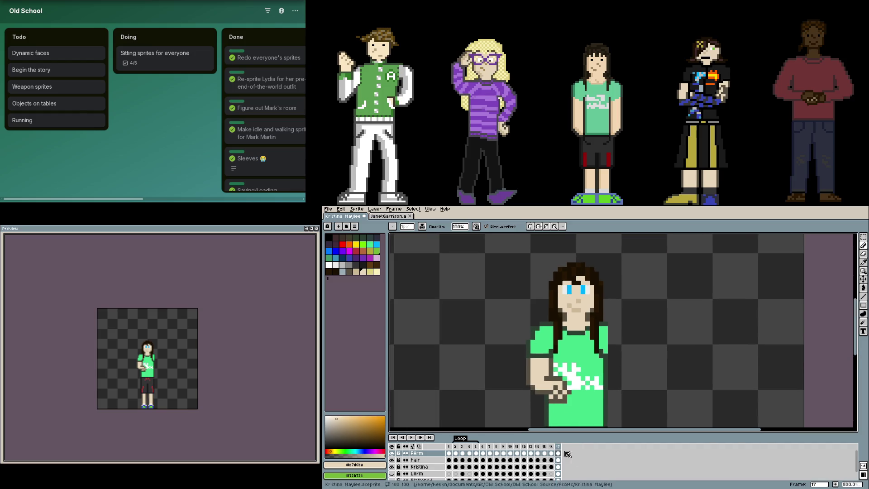
Make the LArm layer visible and select its frame 17 cel
left_click(558, 473)
left_click(392, 474)
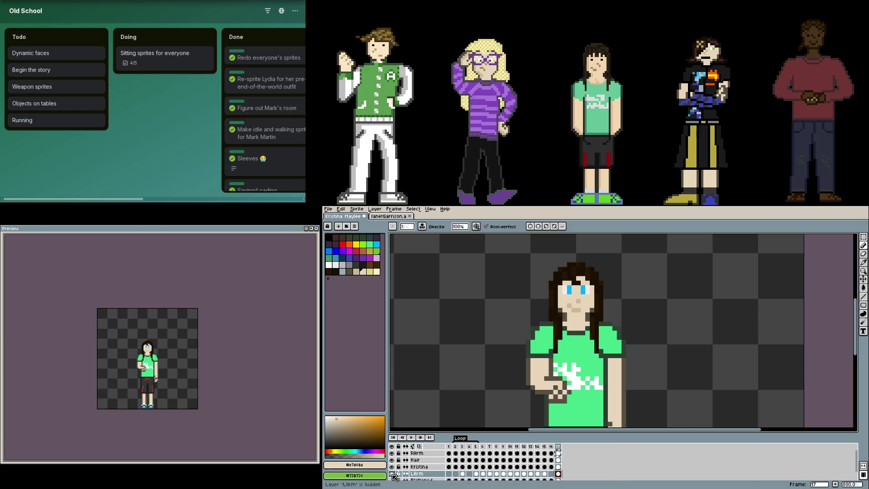
left_click(392, 474)
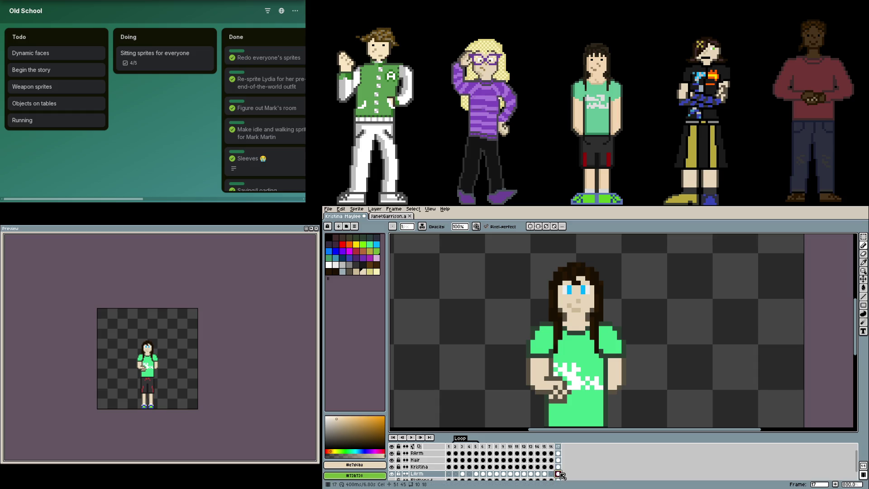
left_click_drag(531, 436, 514, 417)
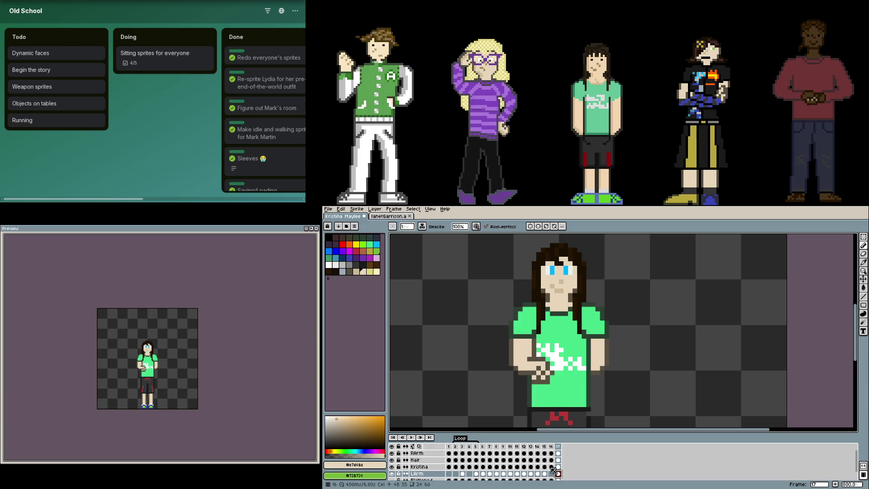
Copy the bent RArm onto the LArm layer, flip it horizontally, and commit it
left_click(560, 454)
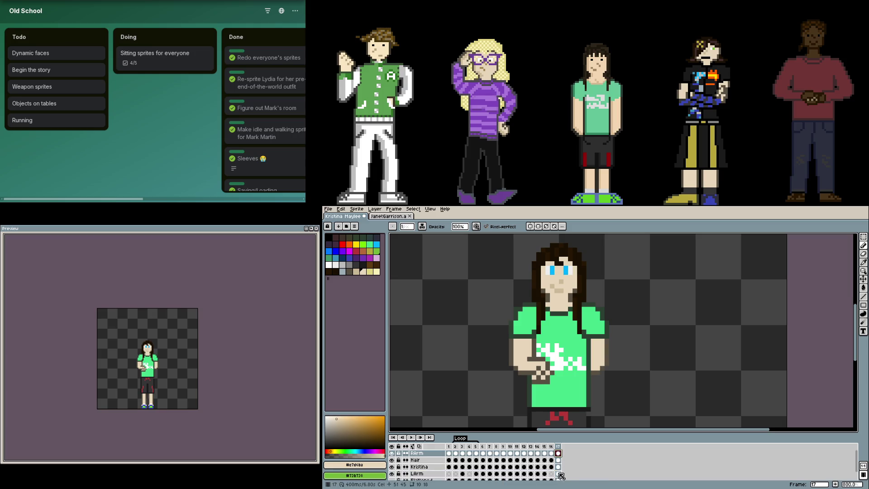
left_click(560, 474)
key("i")
key("Delete")
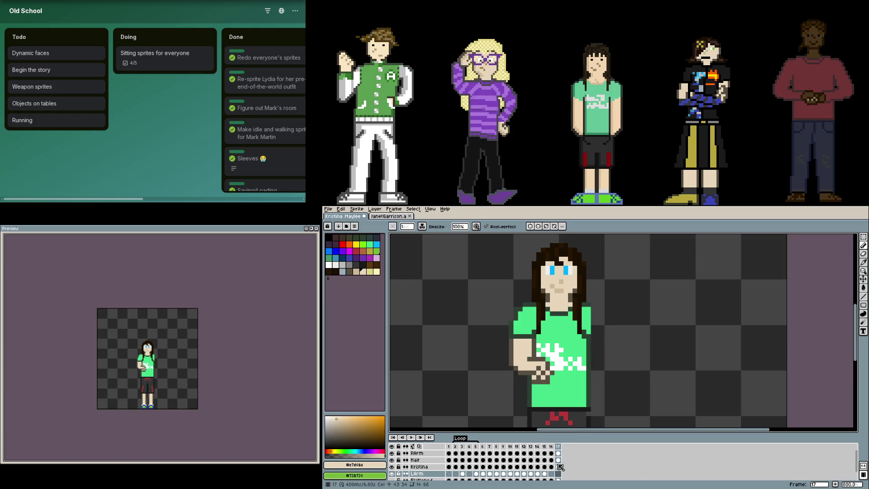
left_click(559, 454)
key("ctrl+c")
key("ctrl+v")
key("shift+h")
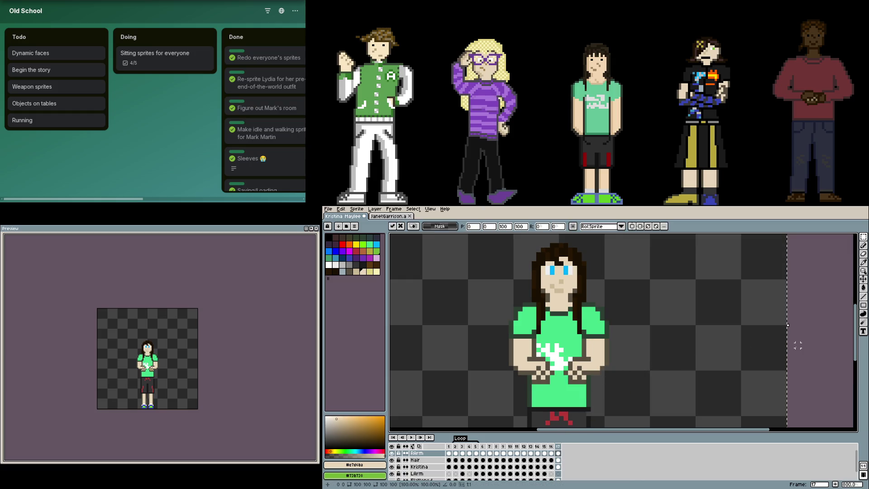
key("Return")
scroll(794, 351, "down", 3)
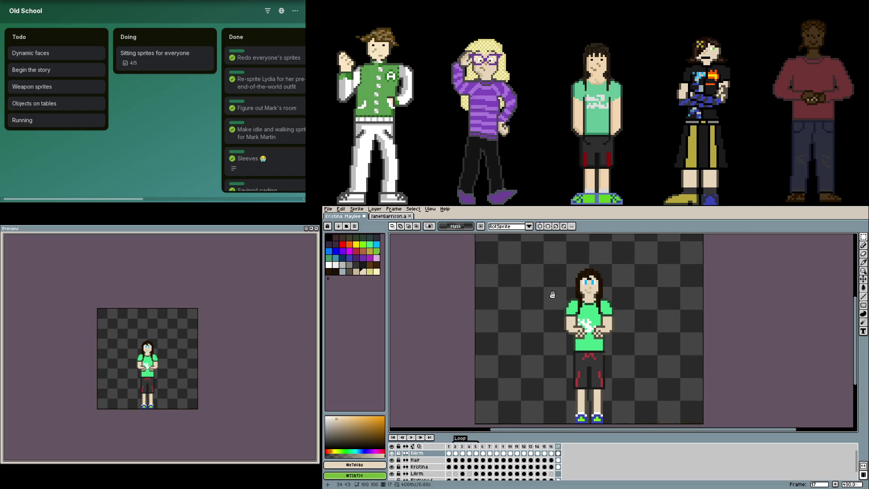
Select the lower legs and shoes on the body layer and move them up
scroll(561, 312, "down", 3)
left_click(558, 466)
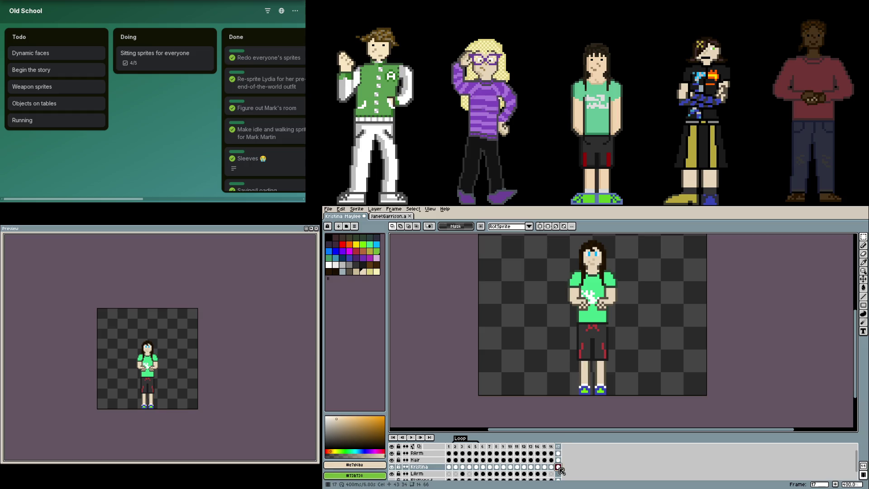
scroll(593, 380, "up", 3)
scroll(593, 379, "down", 2)
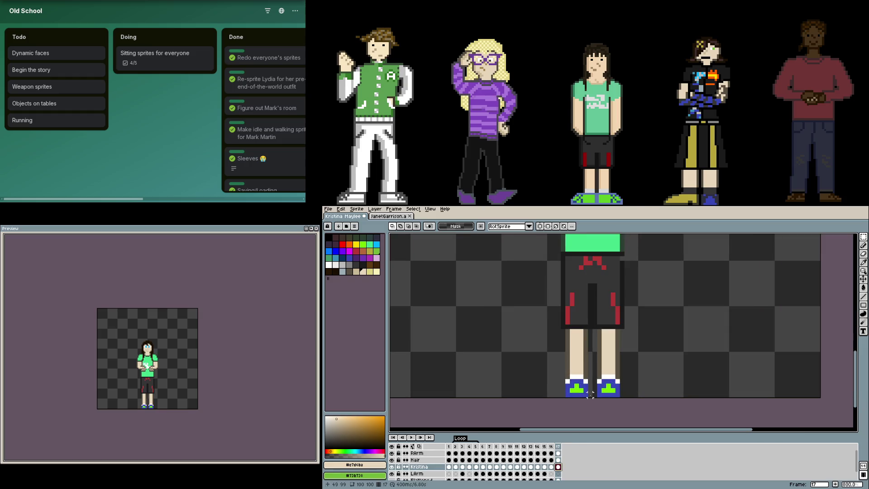
mouse_move(593, 397)
left_mouse_down()
mouse_move(558, 304)
mouse_move(555, 333)
left_mouse_up()
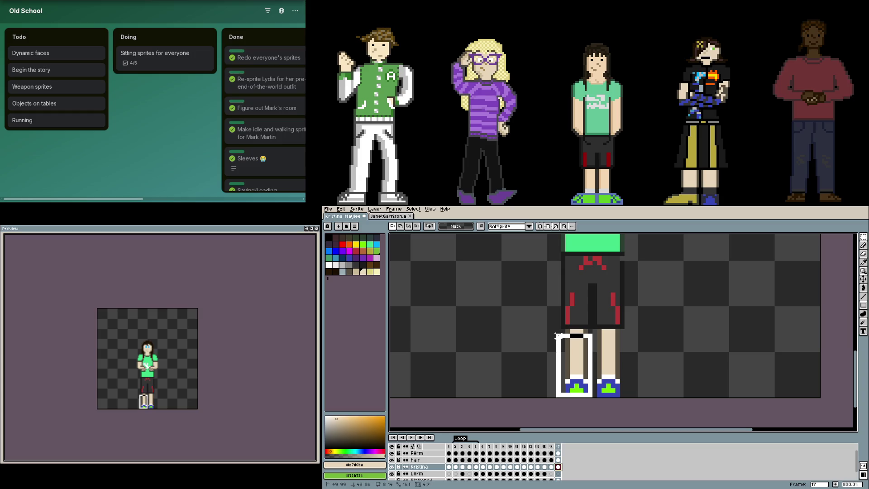
mouse_move(620, 397)
left_mouse_down()
mouse_move(556, 328)
mouse_move(562, 358)
mouse_move(588, 356)
left_mouse_up()
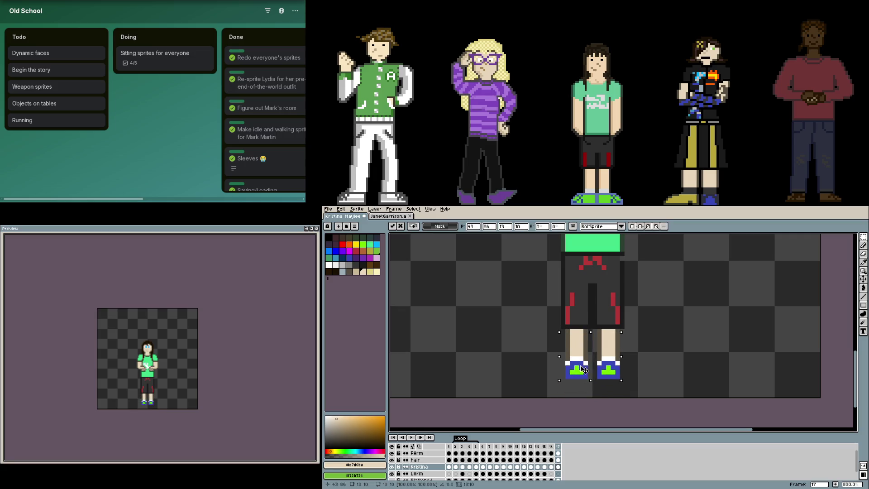
left_click(641, 377)
left_click_drag(635, 384, 546, 345)
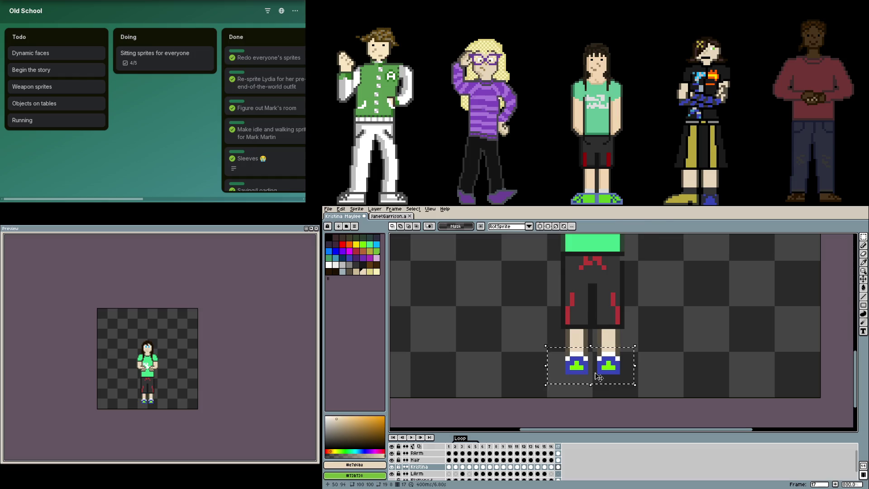
left_click_drag(600, 376, 600, 358)
left_click(673, 363)
key("Return")
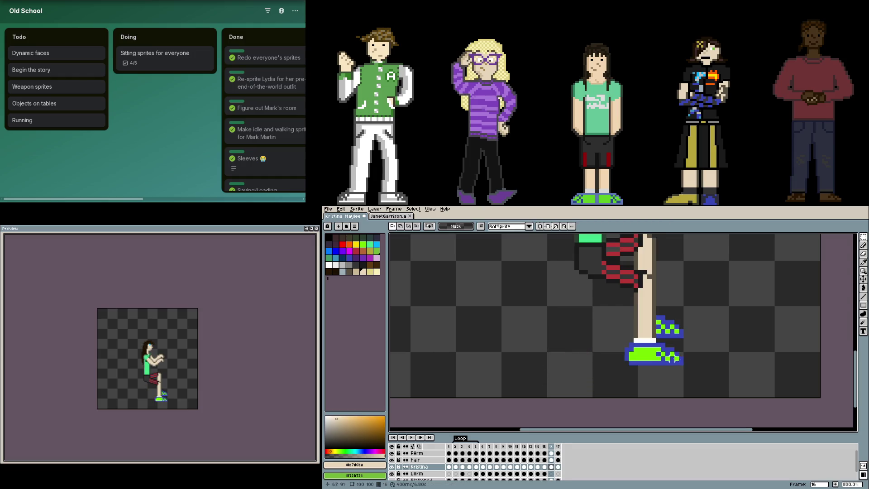
Select the shorts below the shirt and delete them
scroll(622, 335, "up", 3)
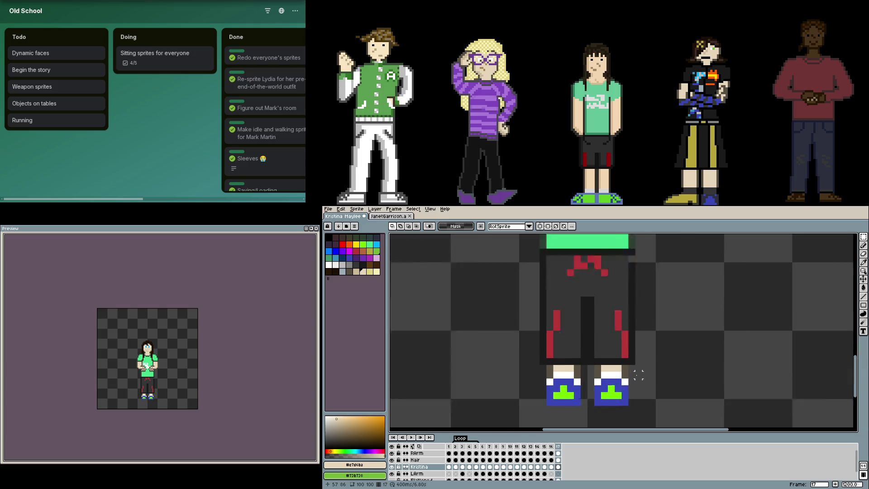
mouse_move(630, 358)
left_mouse_down()
mouse_move(564, 320)
mouse_move(564, 327)
mouse_move(565, 281)
left_mouse_up()
key("Delete")
scroll(554, 323, "up", 2)
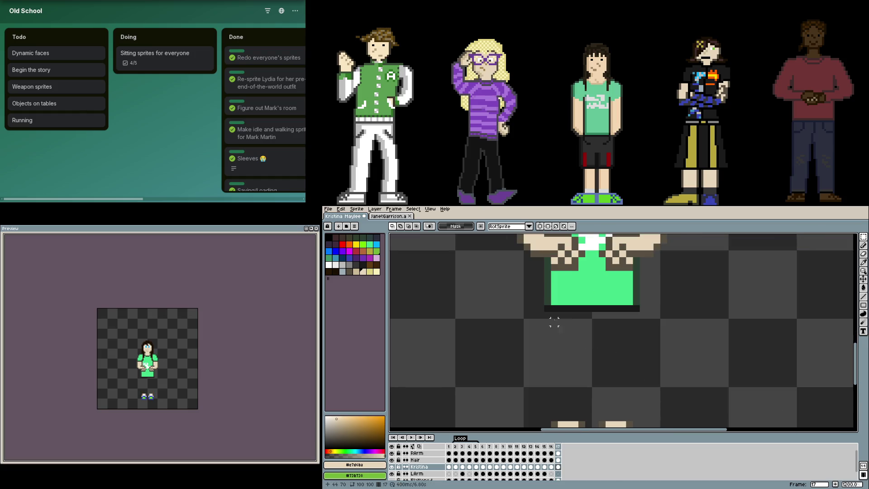
Pencil a new dark shorts outline below the green shirt, extending it to the right
key("b")
left_click(553, 310, "alt")
left_click_drag(541, 315, 535, 336)
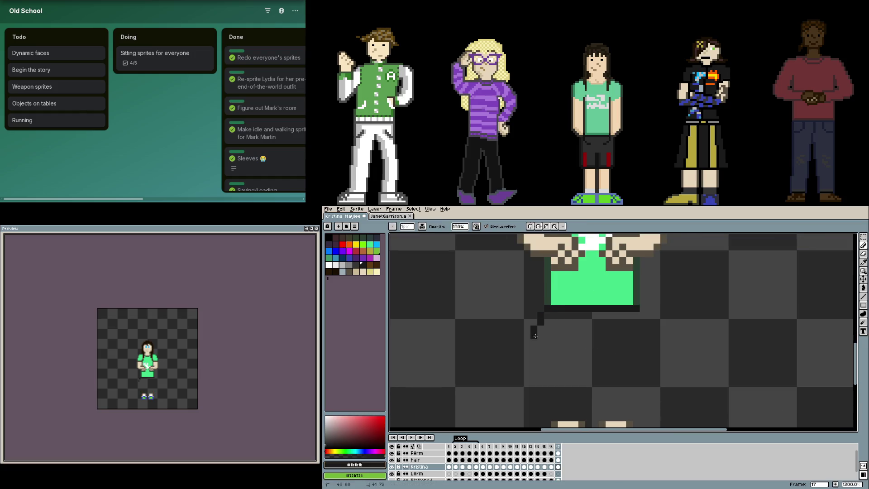
left_click_drag(529, 371, 573, 376)
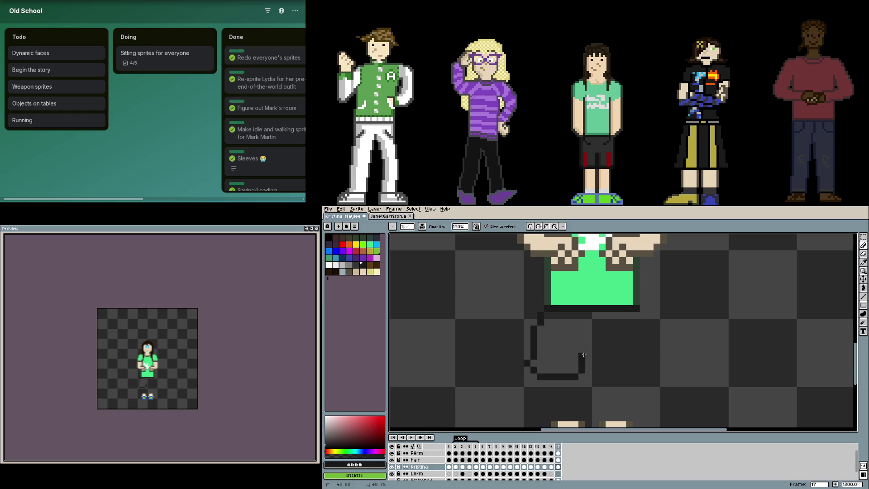
scroll(588, 336, "down", 2)
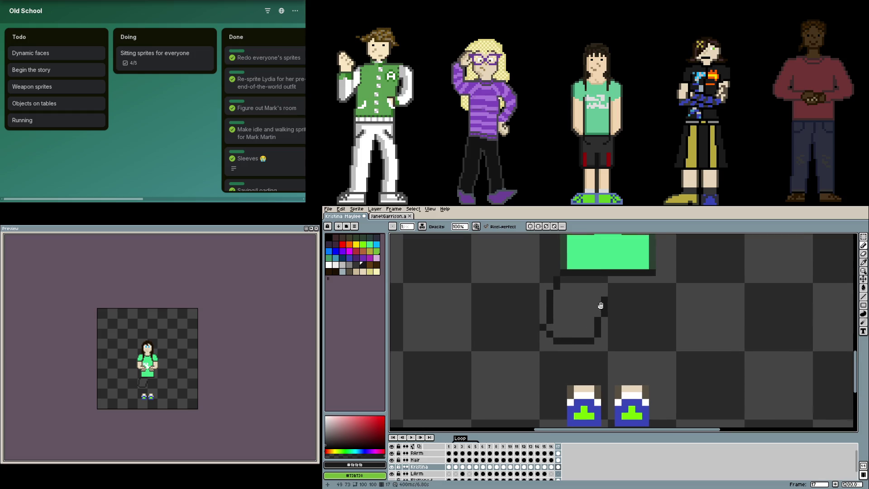
scroll(602, 310, "up", 1)
Marquee-select the left shoe and move it left and slightly down
key("m")
mouse_move(609, 348)
left_mouse_down()
mouse_move(561, 277)
mouse_move(539, 277)
mouse_move(665, 307)
mouse_move(647, 312)
left_mouse_up()
key("Return")
scroll(650, 316, "down", 1)
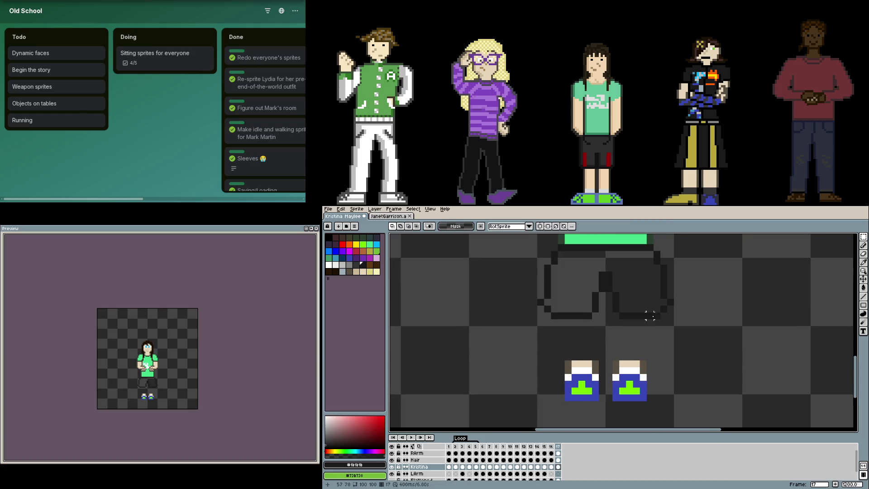
left_click_drag(598, 401, 564, 359)
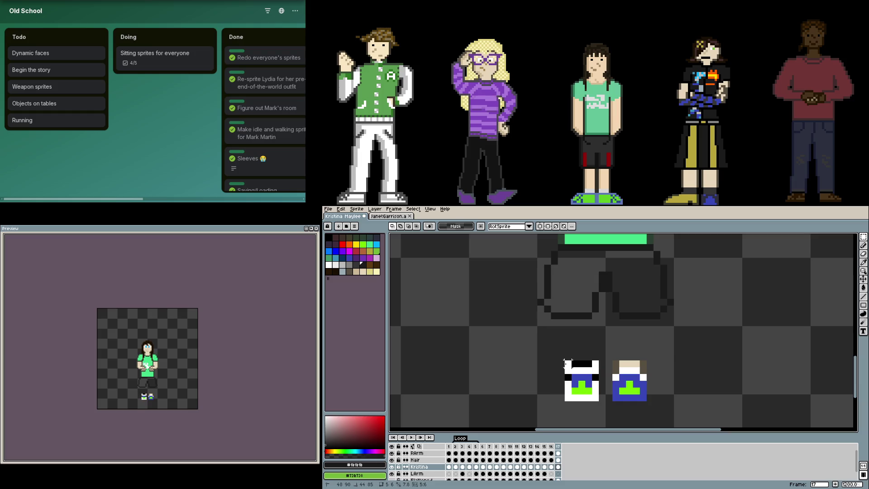
left_click(584, 388)
left_click_drag(584, 389, 556, 392)
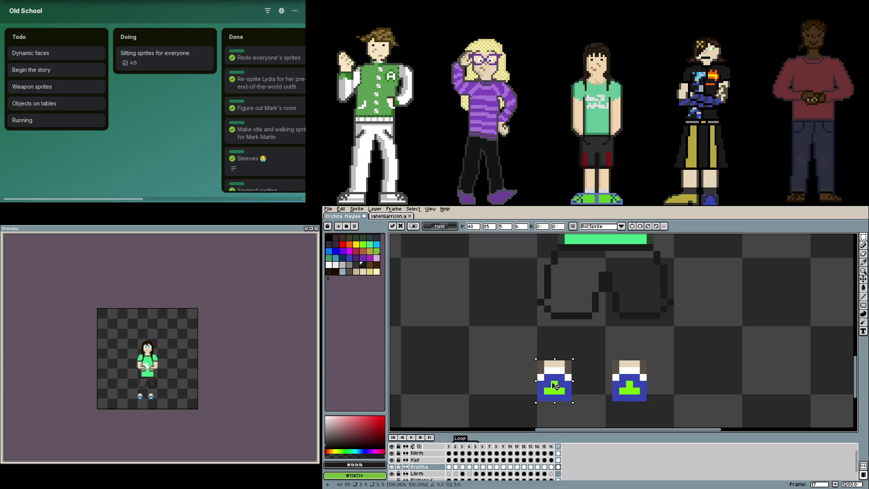
key("Return")
scroll(535, 394, "up", 3)
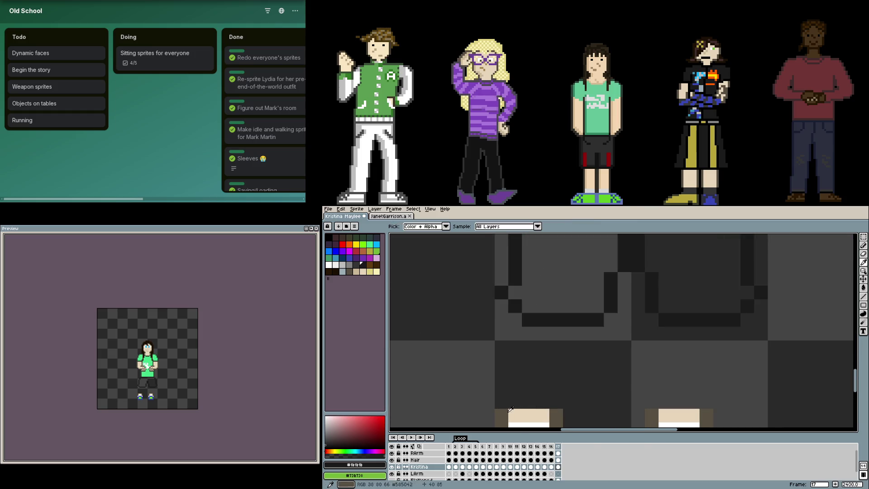
Draw brown leg outline pixels, including an inner leg line, from shorts down to shoes
left_click(508, 410, "alt")
left_click(501, 402)
left_click(516, 319, "shift")
left_click(556, 402)
left_click(587, 336, "shift")
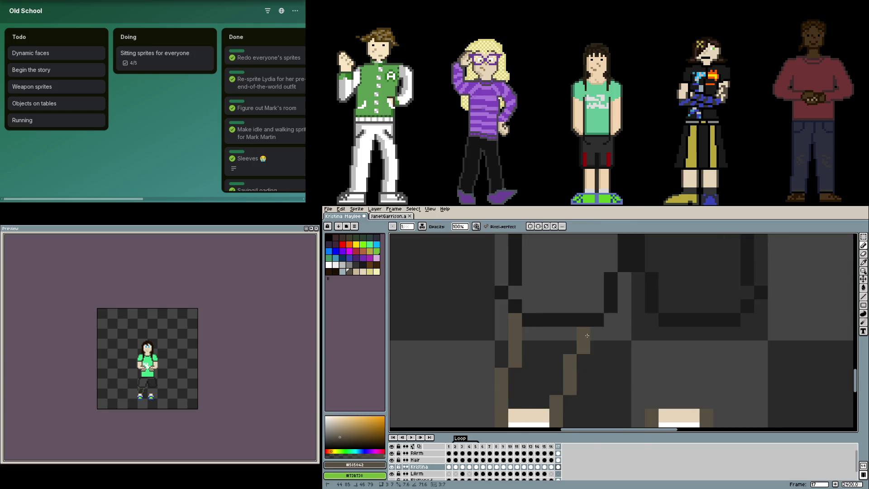
left_click(571, 330, "shift")
scroll(541, 340, "down", 5)
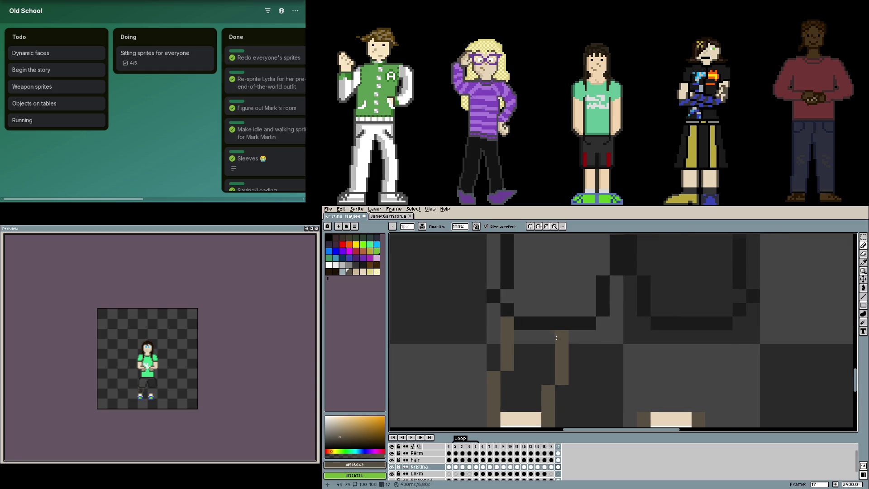
scroll(540, 339, "up", 3)
Draw a near-black seam line across the left shorts leg, erasing the stray end pixel
left_click(524, 313, "alt")
left_click_drag(534, 354, 561, 353)
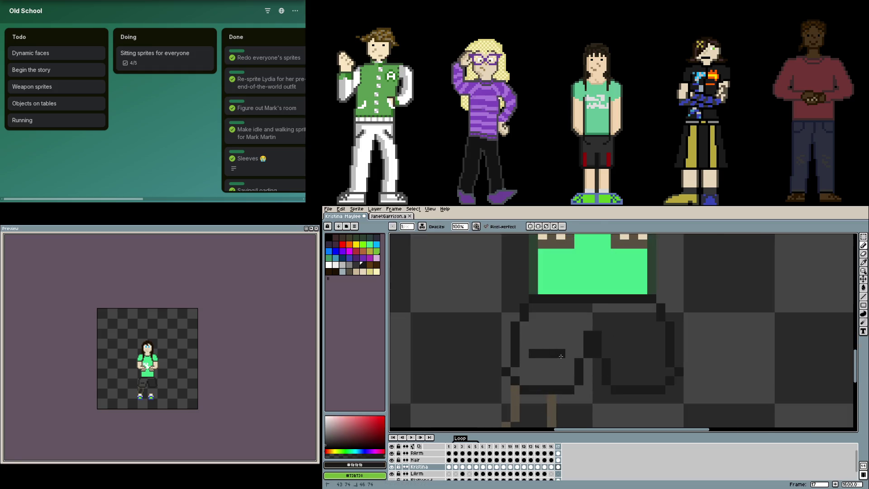
left_click(561, 362)
key("e")
left_click(561, 354)
Add near-black seam detail pixels along the right shorts leg
key("b")
left_click(625, 363)
left_click(634, 353)
left_click(643, 354)
left_click(652, 354)
left_click(670, 372)
scroll(673, 373, "down", 3)
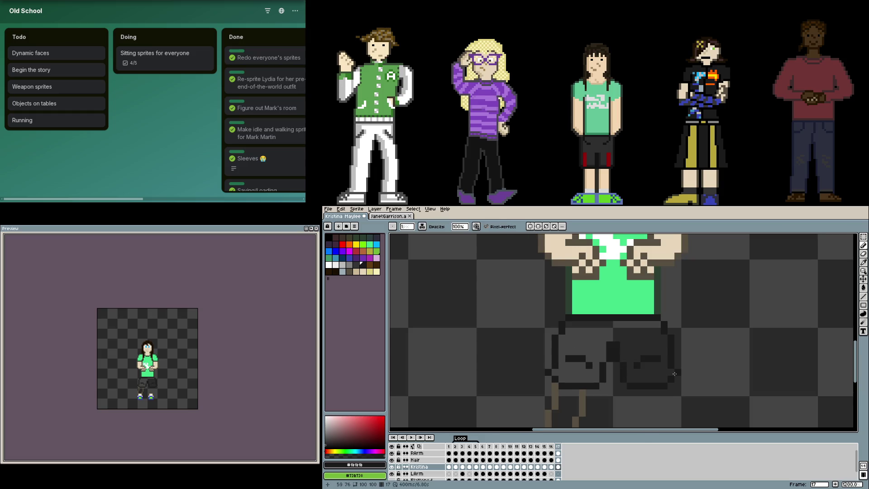
scroll(582, 369, "up", 1)
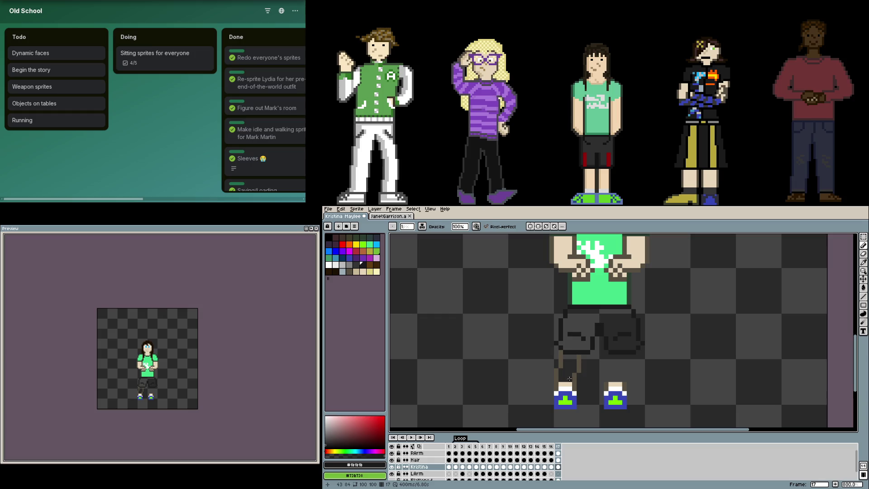
key("m")
scroll(575, 384, "up", 2)
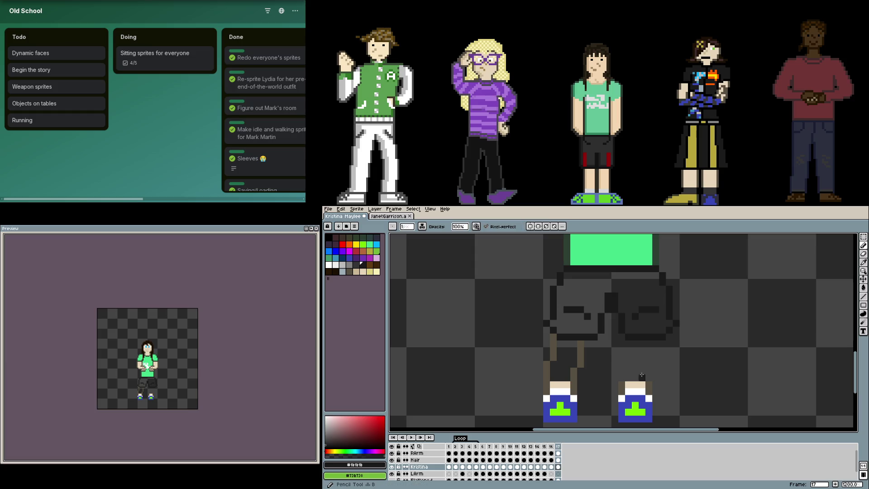
Shift the right shoe outward, deselect, and draw an eyedropped brown right-leg line above it
mouse_move(619, 382)
left_mouse_down()
mouse_move(669, 426)
mouse_move(652, 423)
mouse_move(677, 415)
left_mouse_up()
key("ctrl+d")
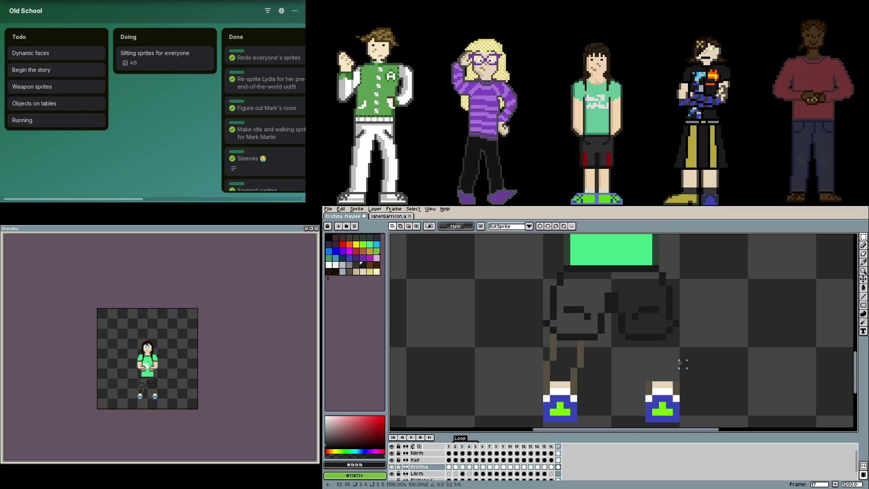
key("b")
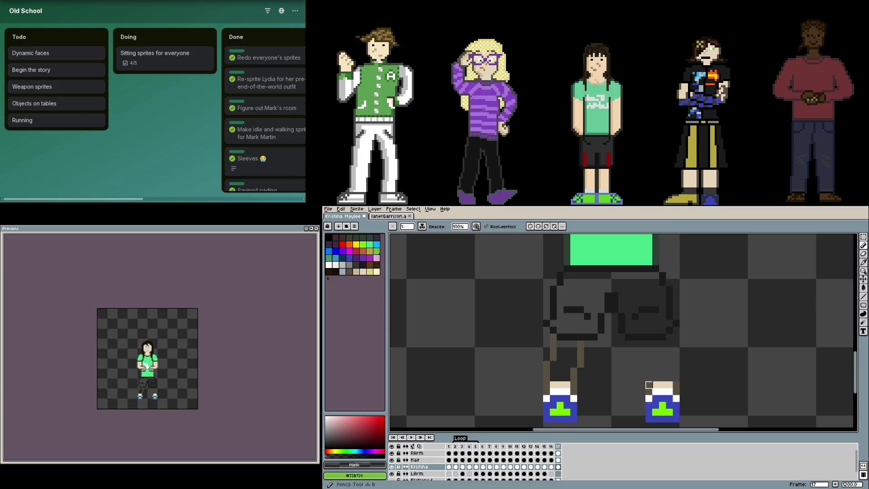
left_click(649, 378, "alt")
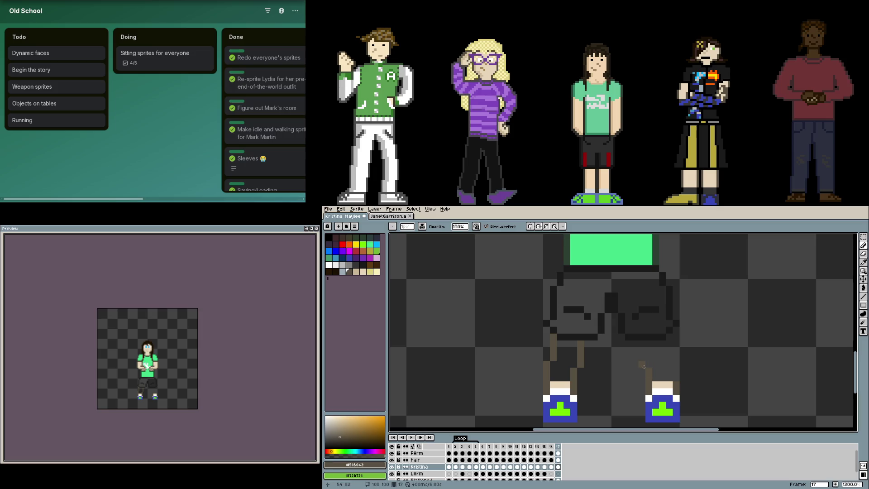
mouse_move(644, 367)
left_mouse_down()
mouse_move(643, 340)
mouse_move(669, 358)
mouse_move(669, 381)
left_mouse_up()
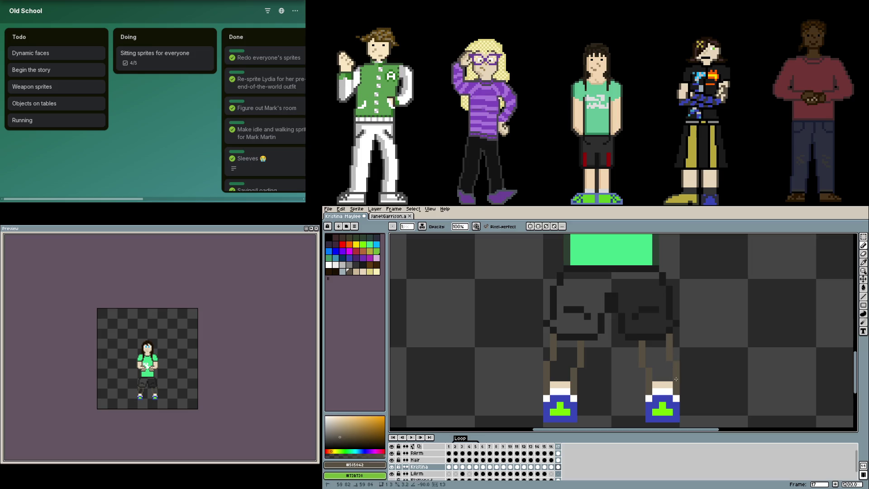
Finish the right leg outline and fill both legs with skin tone
left_click(662, 385, "alt")
key("g")
left_click(657, 362)
left_click(580, 364)
scroll(588, 358, "down", 1)
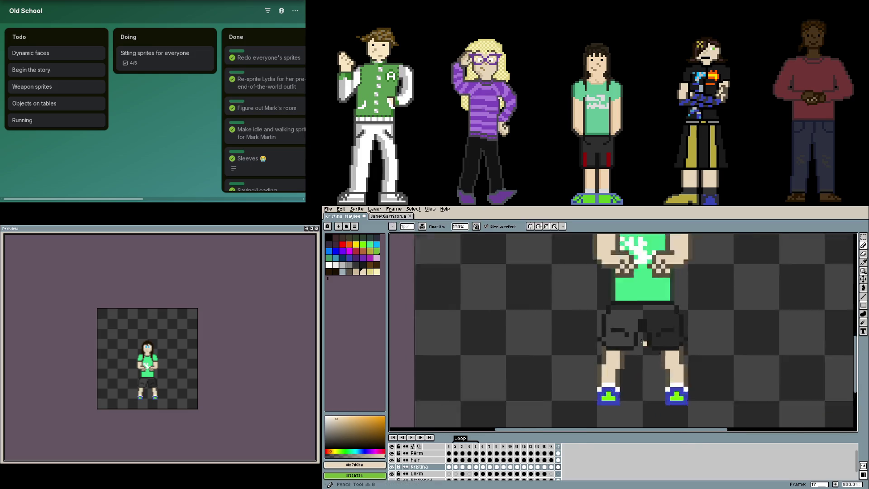
scroll(621, 351, "up", 1)
Fill the shorts with the dark grey sampled from side-view frame 16
key("b")
scroll(620, 351, "up", 1)
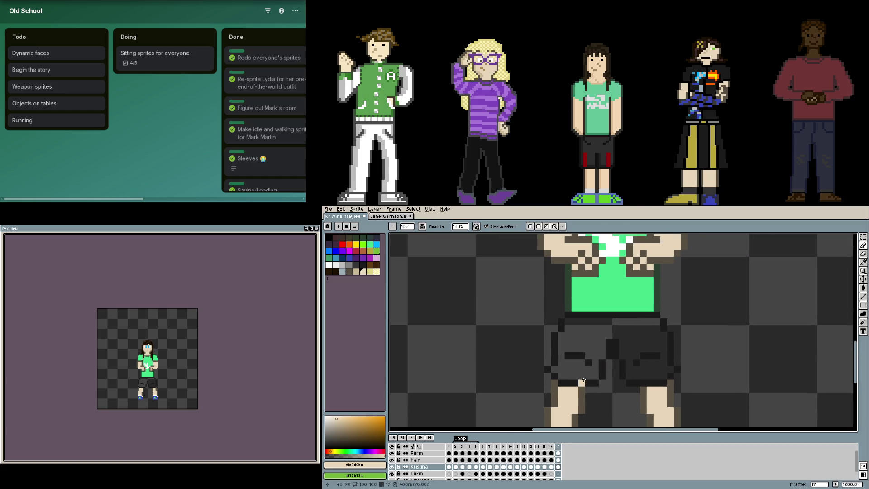
key("comma")
left_click(606, 330, "alt")
key("period")
key("g")
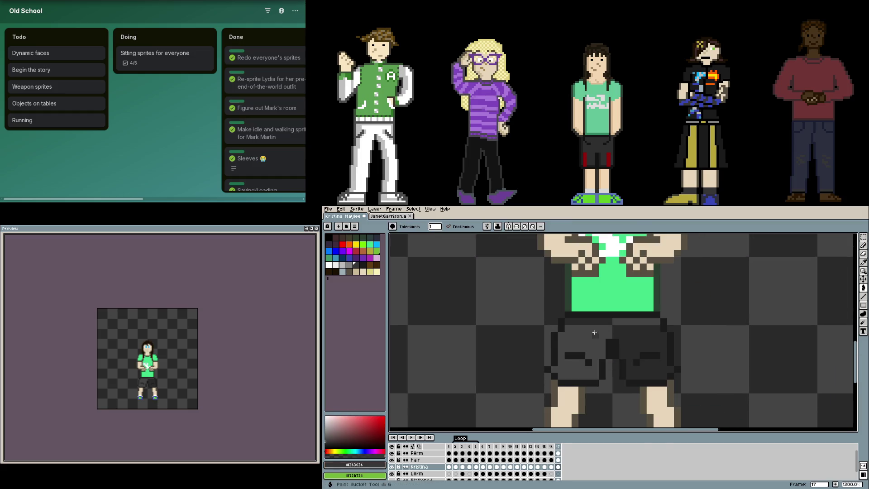
left_click(607, 330)
With symmetry on, draw mirrored red stripes on both shorts legs using frame 16's sleeve red
key("comma")
left_click(634, 342, "alt")
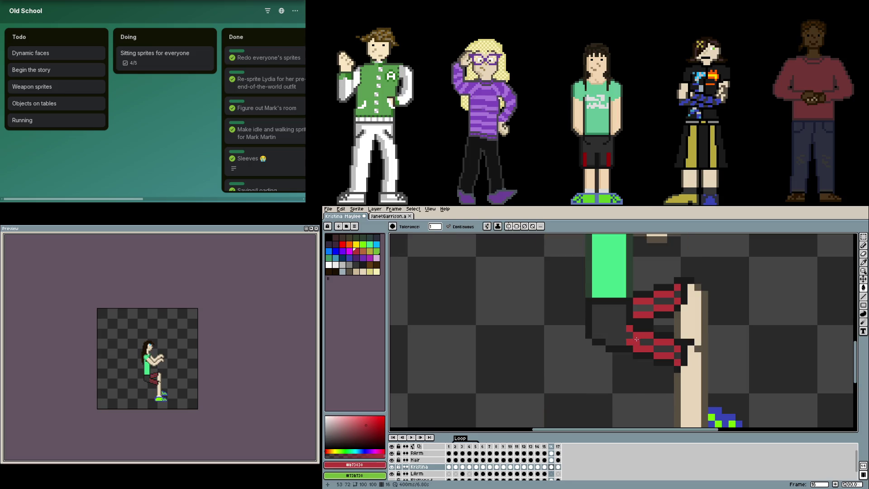
key("period")
key("b")
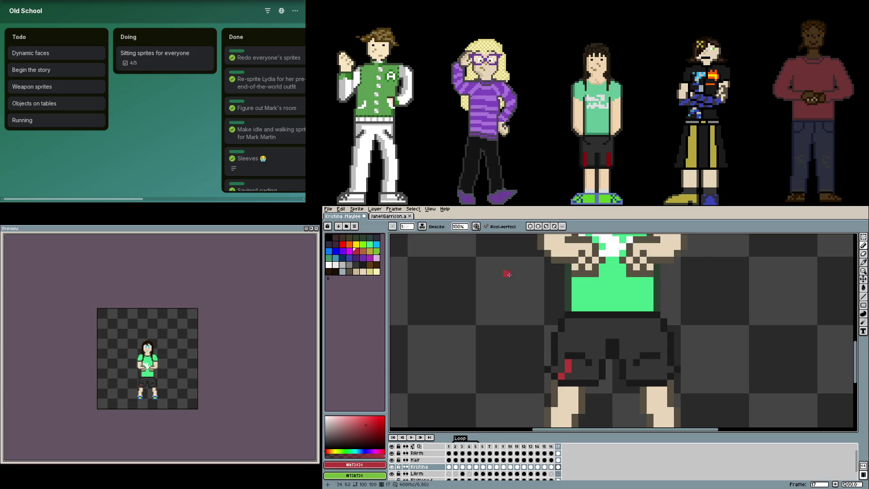
left_click(530, 227)
left_click_drag(575, 369, 562, 376)
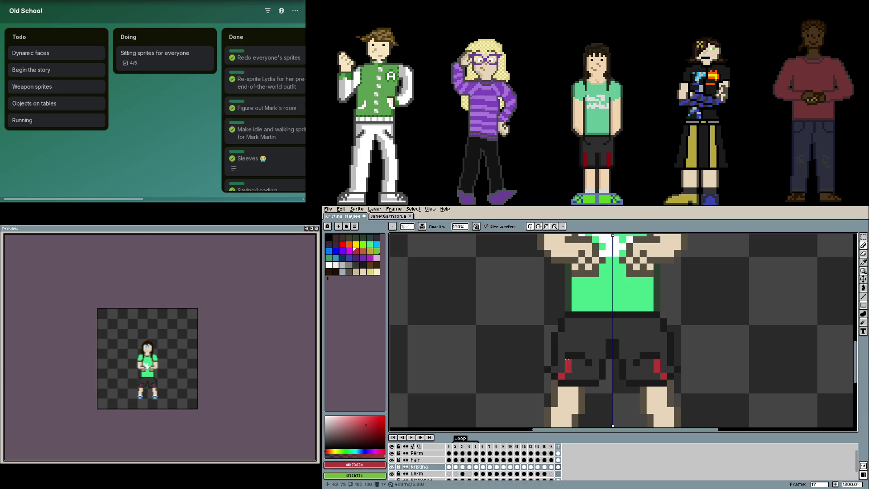
left_click(575, 349)
mouse_move(582, 326)
left_mouse_down()
mouse_move(582, 340)
mouse_move(596, 335)
left_mouse_up()
left_click(583, 369)
left_click(589, 369)
left_click(590, 349)
Undo the last stripe and paint stray red pixels back to dark grey
key("ctrl+z")
key("alt")
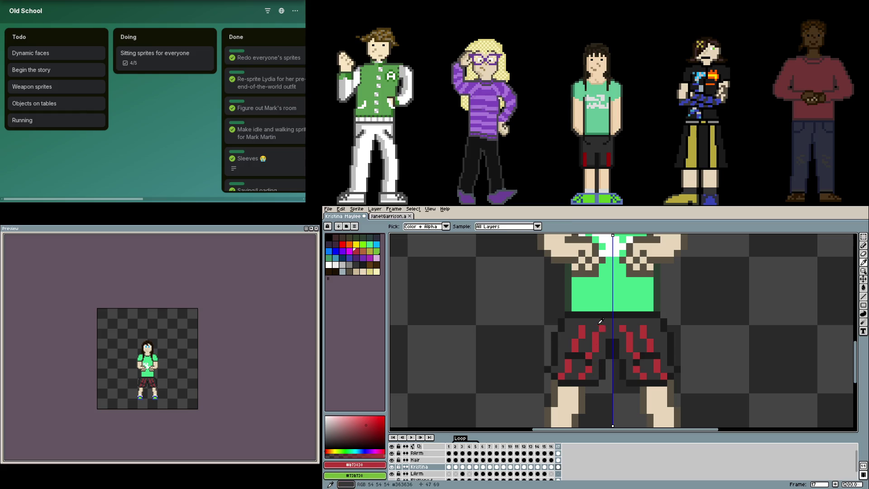
left_click(596, 341, "alt")
left_click(596, 335)
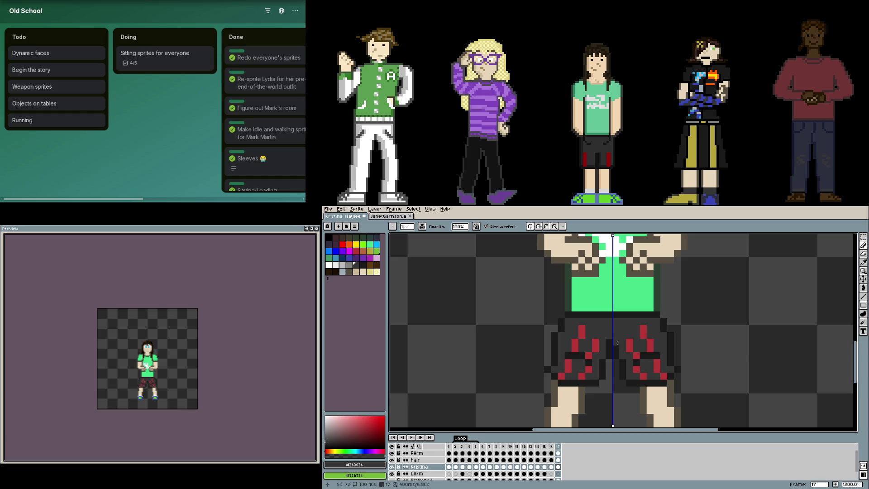
left_click(580, 329)
left_click(594, 341)
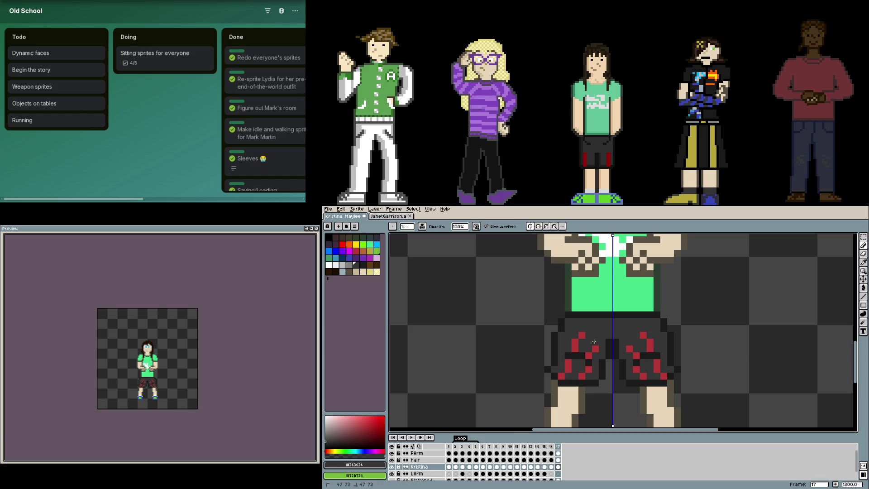
Refine the red stripe pattern pixel by pixel on the shorts
left_click(587, 338, "alt")
left_click(590, 336, "alt")
left_click(582, 336)
left_click(575, 347)
left_click(575, 336, "alt")
left_click(568, 348)
left_click(575, 342)
left_click(596, 355, "alt")
left_click(589, 356)
scroll(672, 364, "down", 3)
Zoom out to review frame 17, disable the Symmetry toggle, and step back to frame 16
scroll(682, 365, "down", 5)
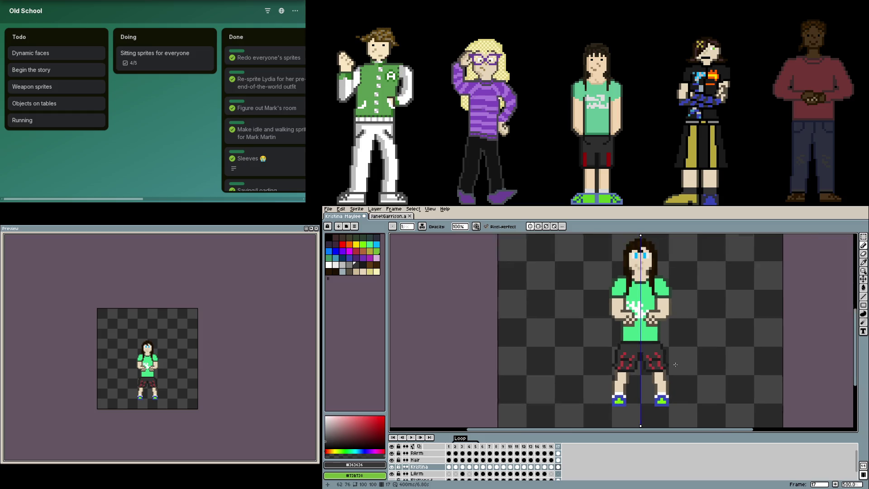
scroll(634, 350, "up", 2)
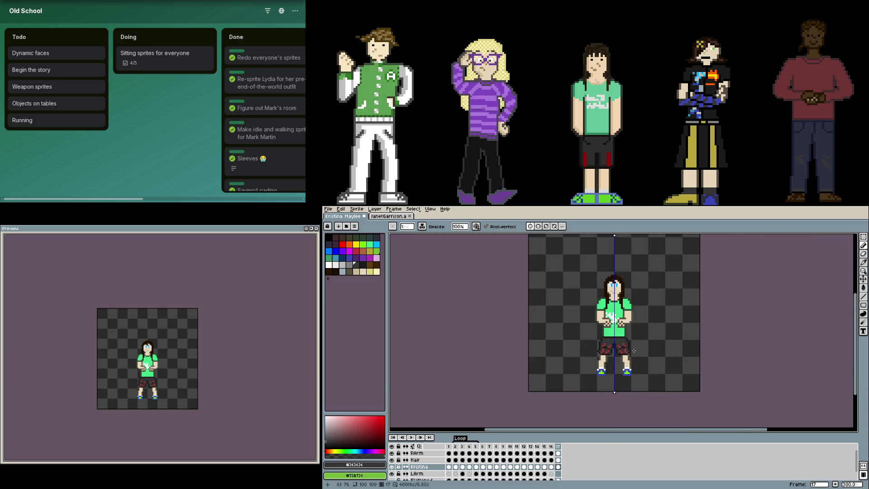
scroll(634, 351, "up", 1)
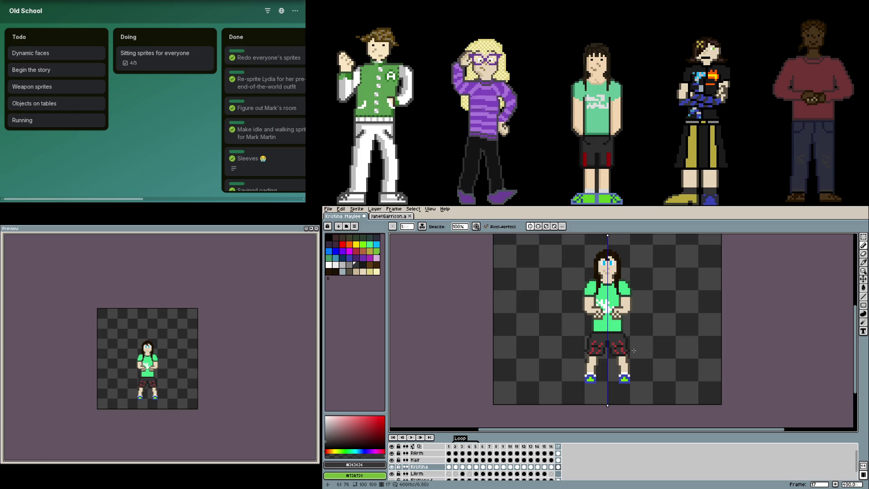
scroll(634, 351, "up", 1)
scroll(634, 350, "up", 1)
scroll(633, 354, "down", 2)
left_click(531, 227)
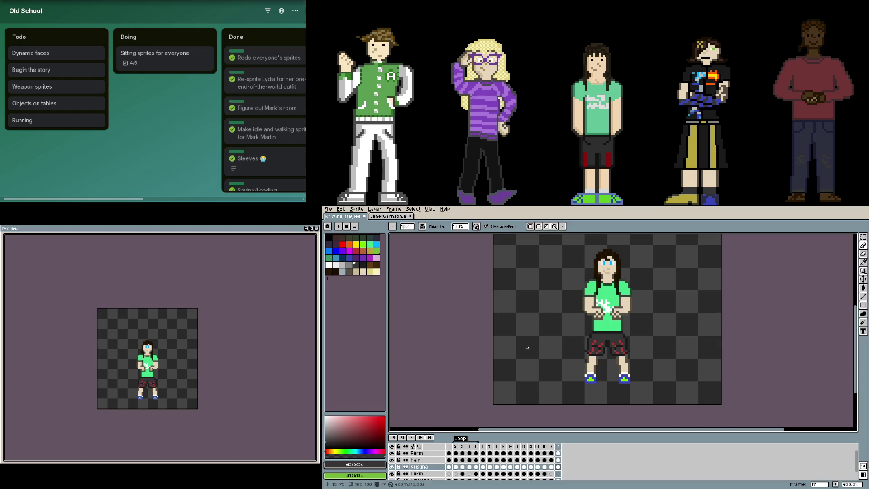
scroll(527, 351, "down", 1)
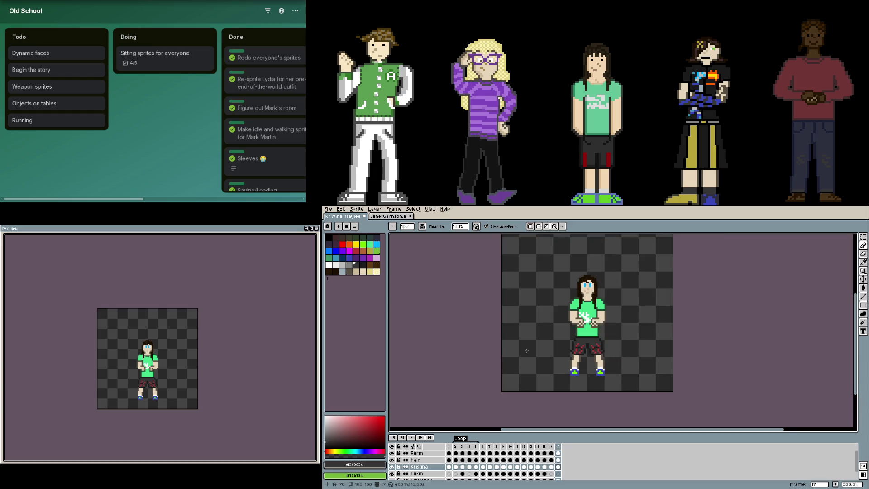
key("comma")
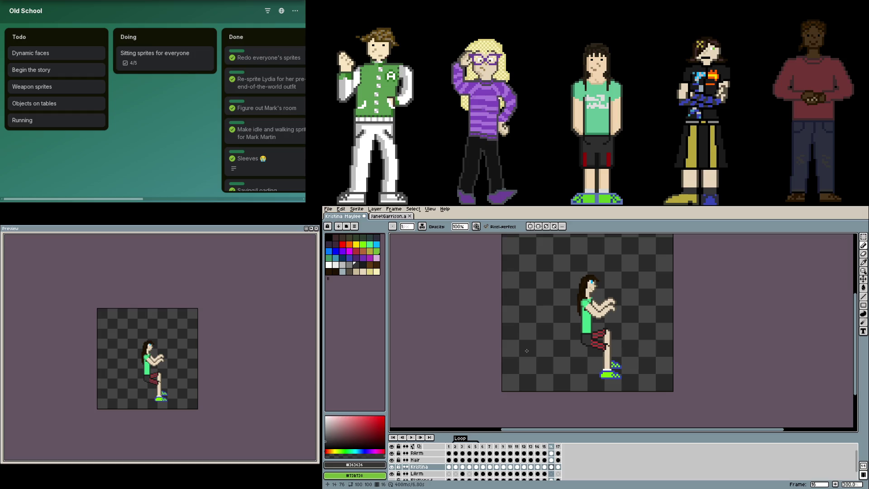
Compare neighbouring frames, then draw a near-black #1b1b1b line along the shorts' bottom edge
key("period")
key("comma")
scroll(588, 328, "up", 5)
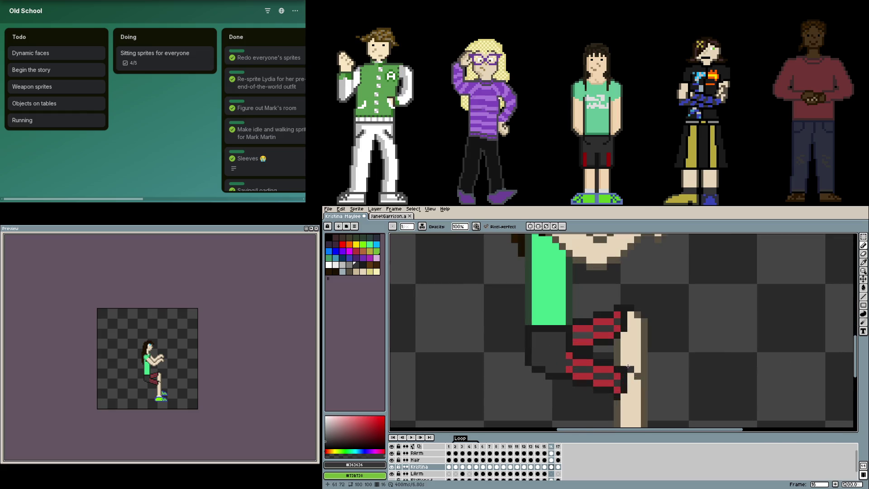
scroll(603, 350, "down", 3)
key("Right")
key("Left")
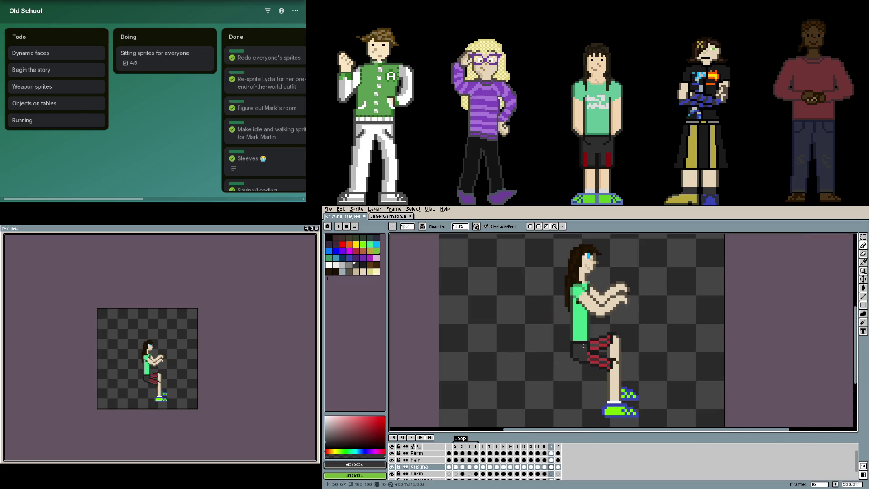
scroll(607, 356, "up", 2)
key("i")
left_click(614, 361)
scroll(606, 362, "up", 3)
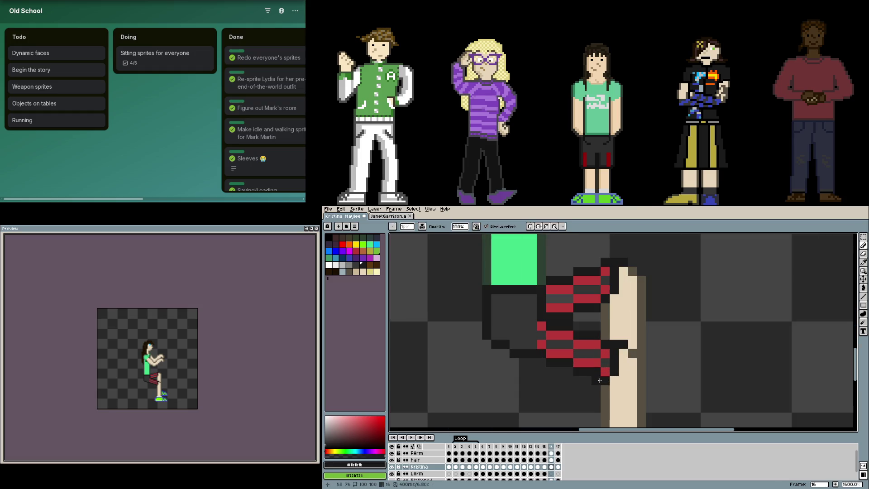
left_click_drag(588, 381, 490, 351)
key("ctrl+z")
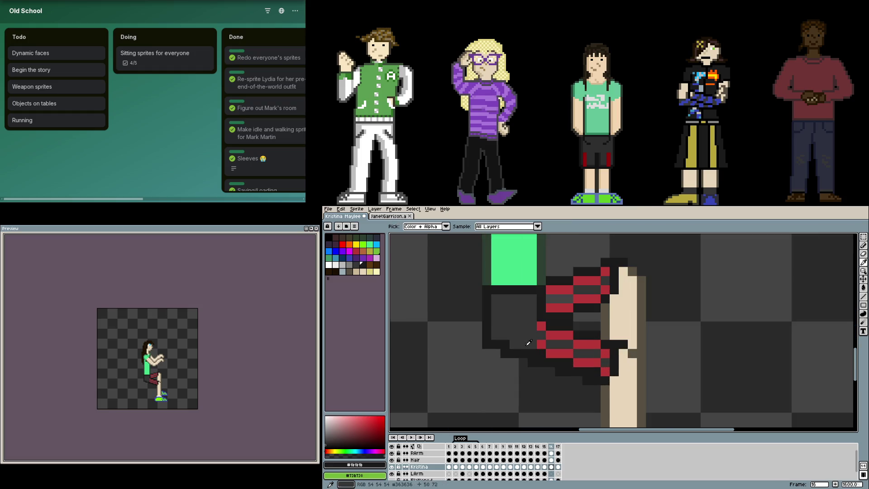
left_click(521, 344)
Add dark grey #363636 pixels along the shorts' hem and resample the near-black colour
left_click(510, 342, "alt")
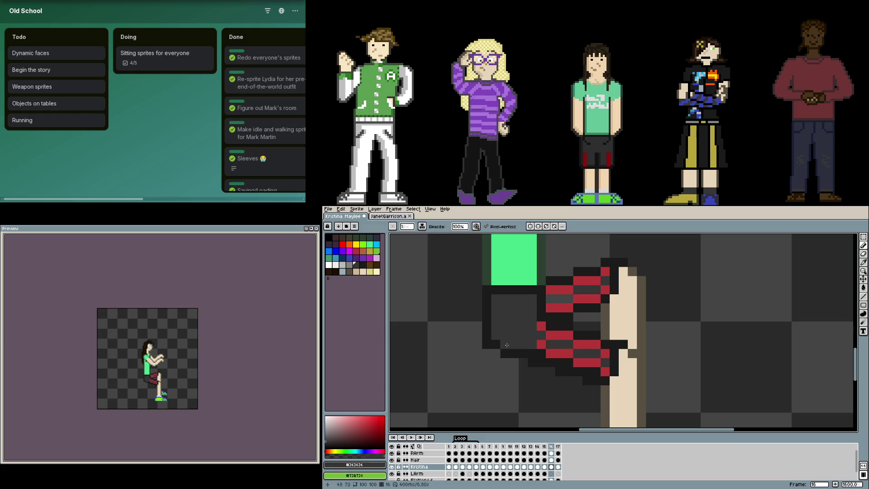
left_click_drag(510, 342, 596, 371)
left_click(564, 362)
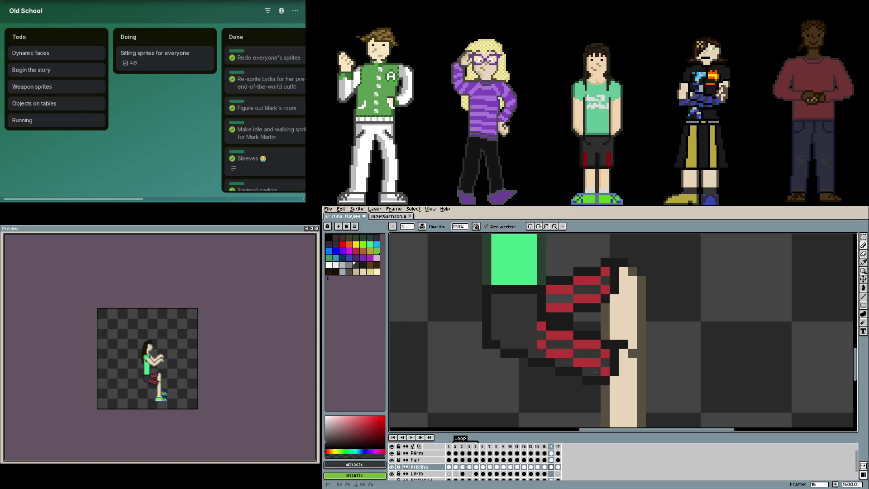
left_click(606, 344)
key("alt")
left_click(605, 305, "alt")
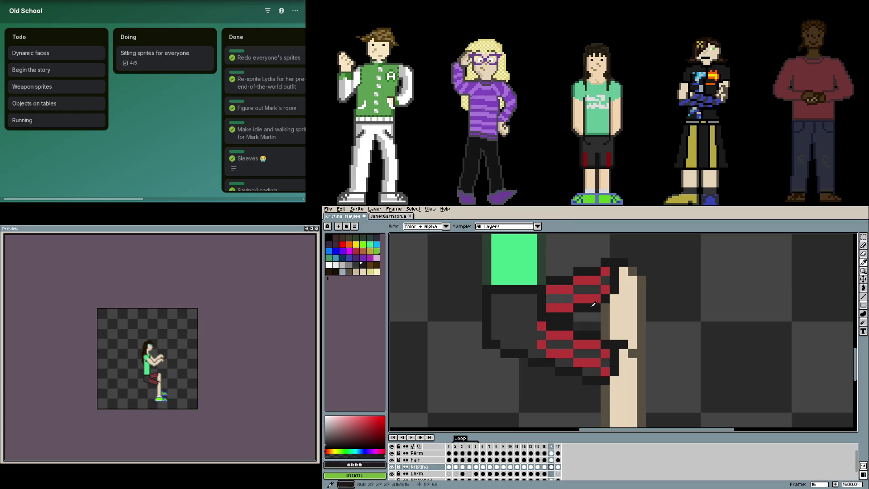
scroll(403, 466, "down", 1)
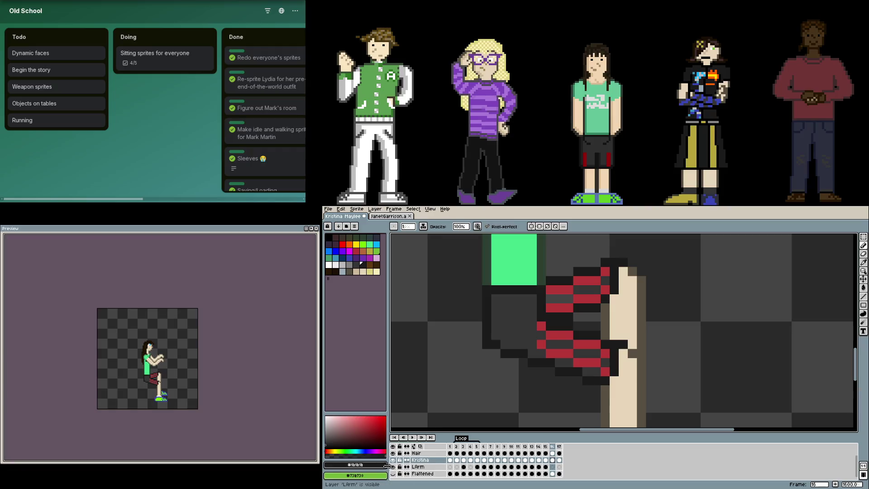
Hide the LArm layer and toggle the RArm layer's eye, leaving it visible
left_click(393, 467)
scroll(396, 471, "up", 1)
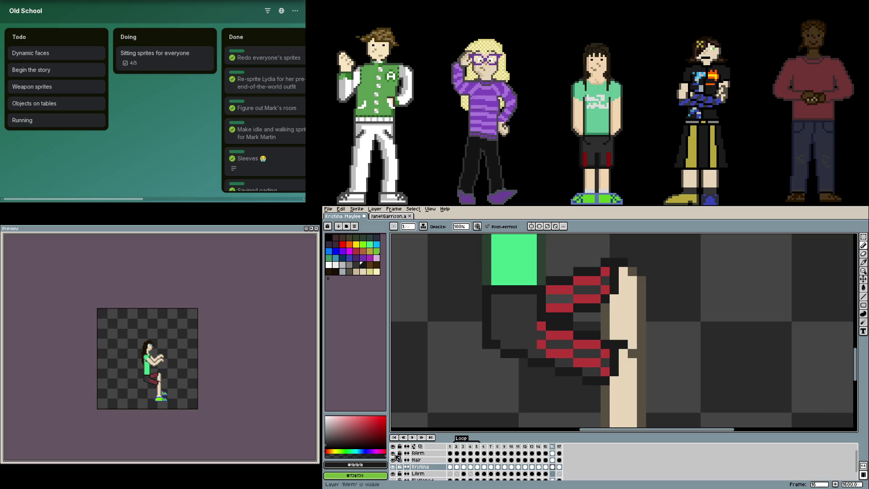
left_click(393, 454)
left_click(393, 453)
left_click(394, 453)
left_click(394, 453)
left_click(552, 453)
Compare the figure with and without the RArm layer, keeping RArm shown
scroll(569, 332, "up", 3)
scroll(569, 332, "down", 3)
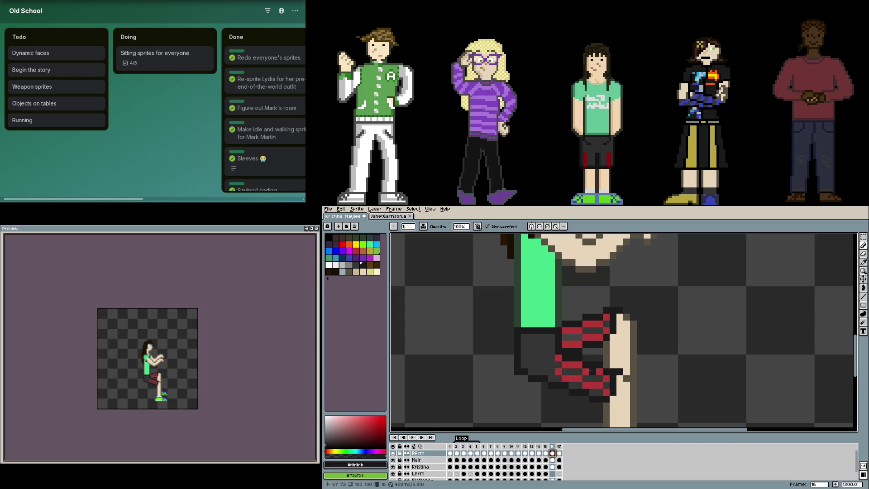
scroll(587, 361, "up", 2)
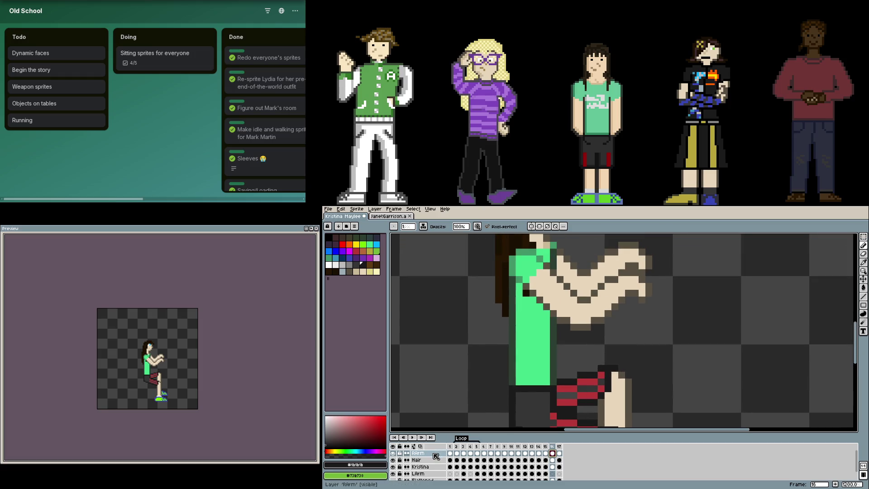
left_click(393, 453)
left_click(393, 453)
scroll(581, 343, "down", 3)
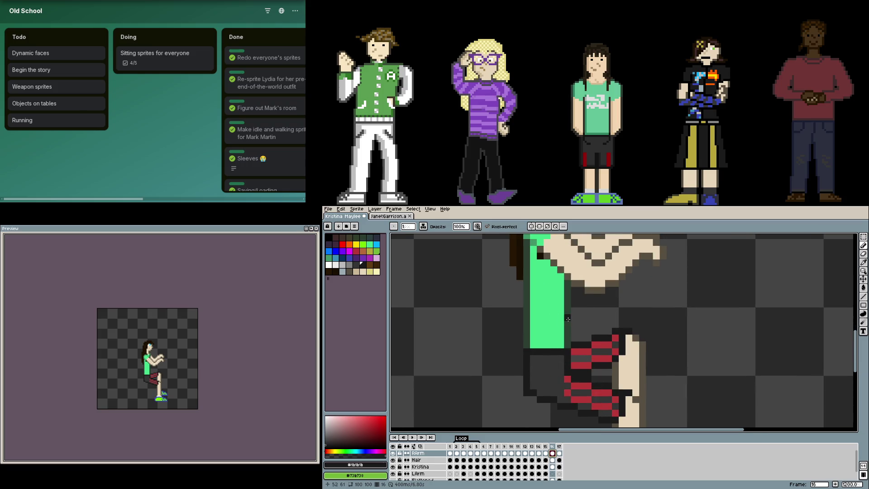
scroll(571, 320, "down", 1)
scroll(584, 312, "down", 1)
scroll(584, 314, "up", 3)
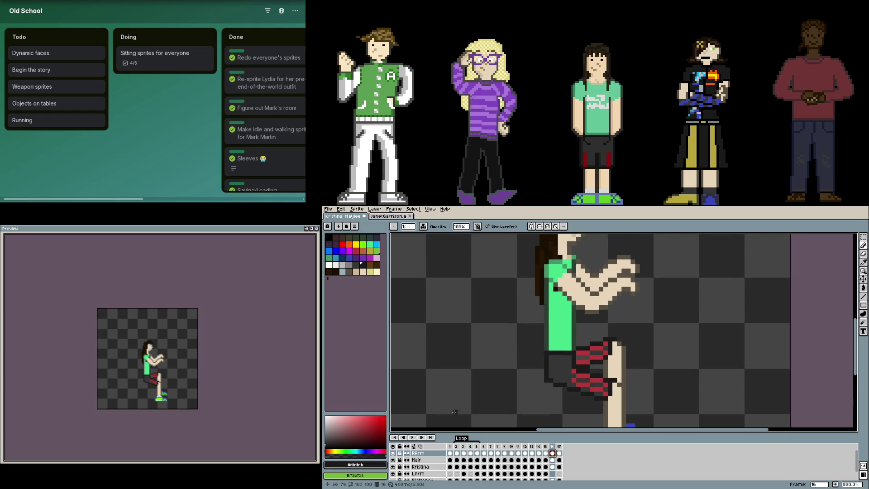
left_click(394, 453)
left_click(394, 453)
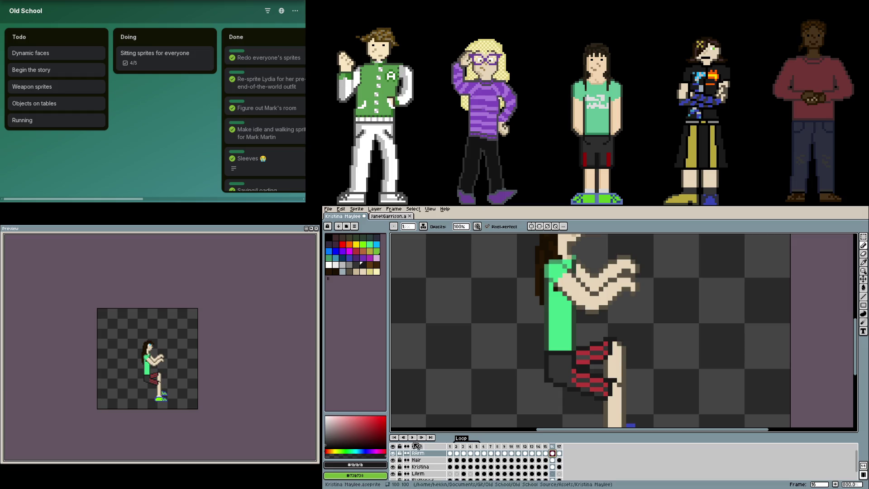
scroll(546, 376, "up", 1)
scroll(546, 376, "up", 1)
key("m")
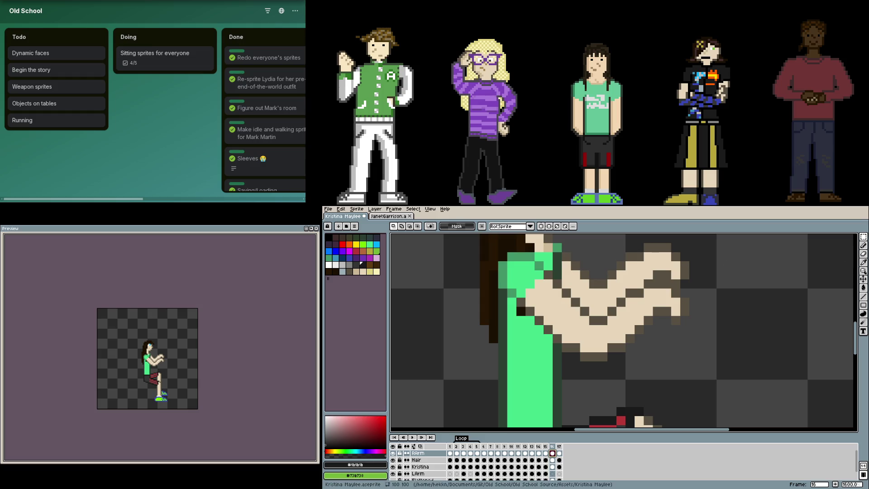
Lasso-select the right arm and reshape the selection's lower edge
key("q")
scroll(513, 359, "down", 3)
scroll(513, 359, "right", 3)
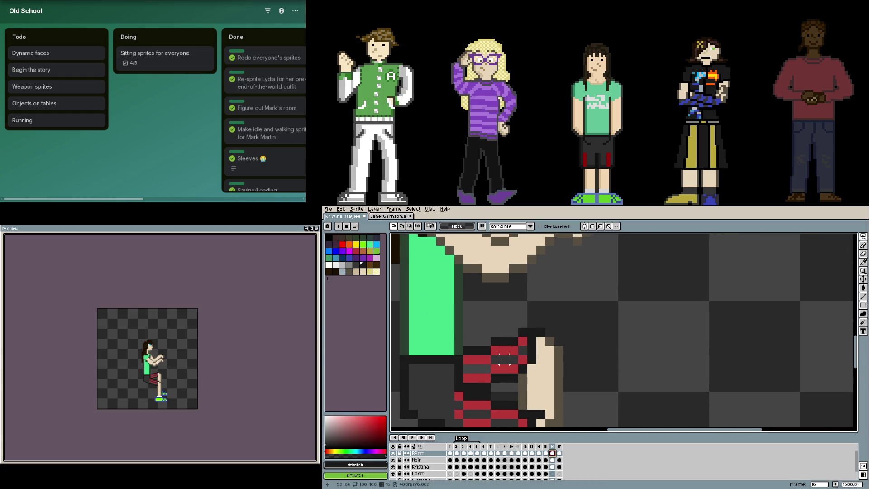
mouse_move(468, 348)
left_mouse_down()
mouse_move(468, 390)
mouse_move(524, 390)
mouse_move(524, 399)
mouse_move(575, 413)
mouse_move(574, 339)
mouse_move(509, 308)
mouse_move(471, 344)
left_mouse_up()
scroll(487, 270, "up", 5)
mouse_move(485, 262)
left_mouse_down()
mouse_move(494, 303)
mouse_move(530, 333)
mouse_move(593, 299)
mouse_move(614, 308)
mouse_move(636, 257)
mouse_move(498, 238)
mouse_move(495, 307)
left_mouse_up()
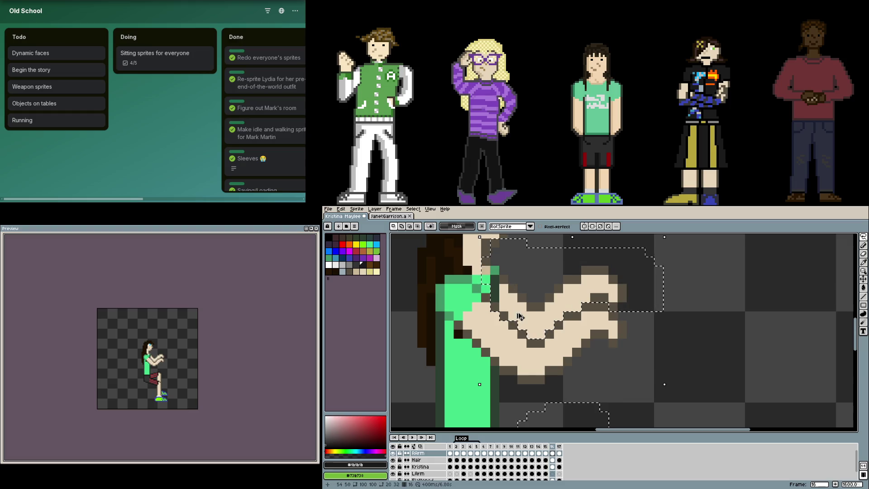
key("ctrl+z")
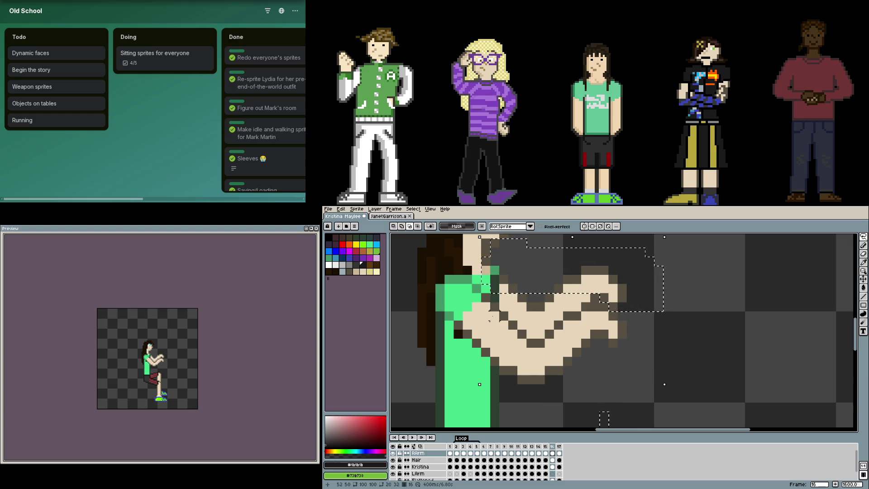
mouse_move(502, 319)
left_mouse_down()
mouse_move(589, 293)
mouse_move(489, 312)
mouse_move(517, 312)
left_mouse_up()
Extend the selection around the lower arm, trying a black crease line then undoing it
scroll(543, 317, "down", 2)
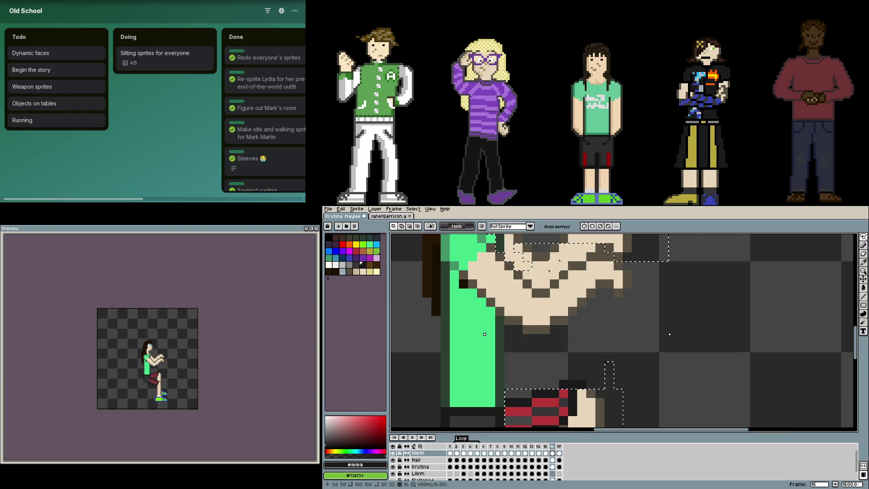
scroll(556, 303, "down", 3)
scroll(556, 303, "up", 2)
mouse_move(516, 348)
left_mouse_down()
mouse_move(584, 317)
mouse_move(601, 342)
left_mouse_up()
scroll(544, 295, "up", 3)
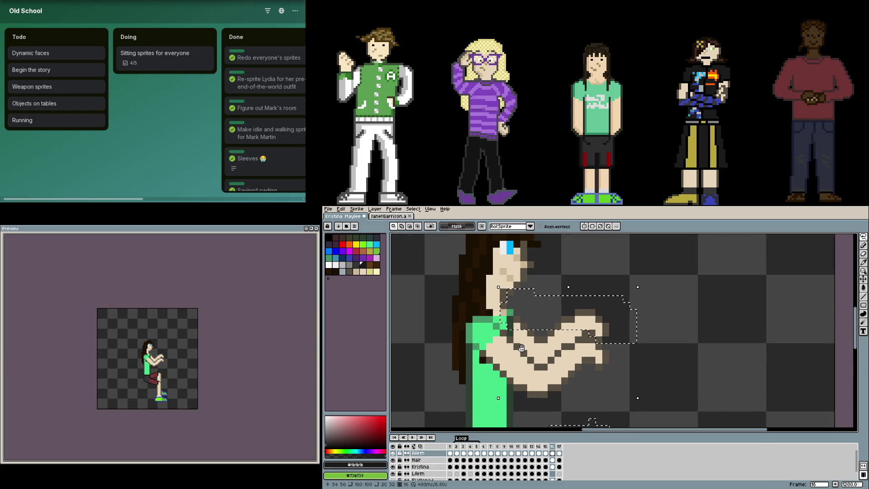
mouse_move(515, 327)
left_mouse_down()
mouse_move(585, 383)
mouse_move(597, 356)
mouse_move(632, 339)
left_mouse_up()
left_click(557, 369)
left_click(571, 383)
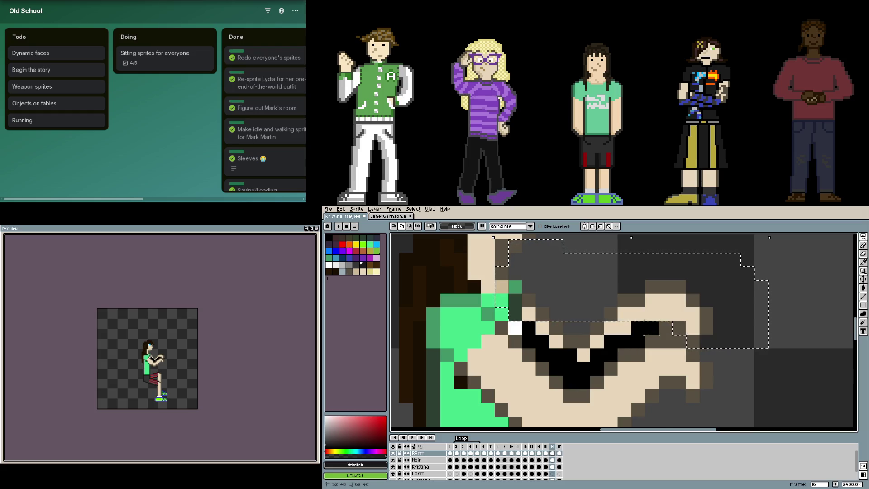
key("ctrl+z")
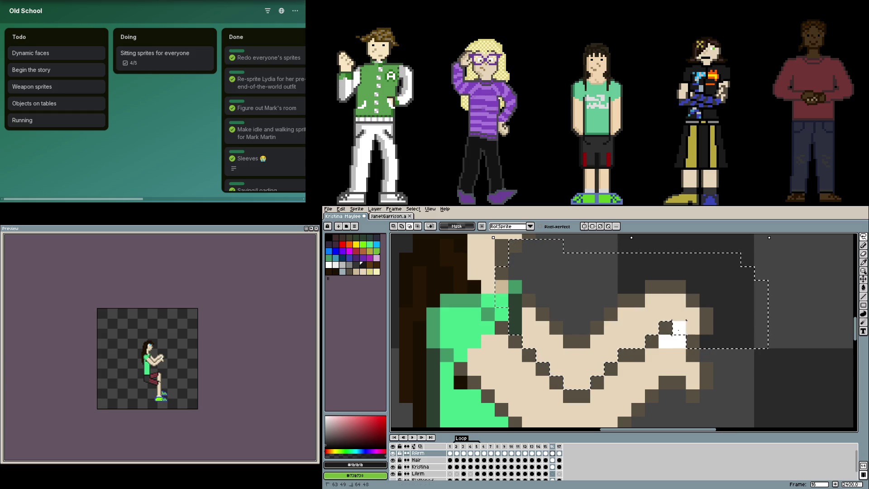
Move the selected arm so it reaches forward, then commit the transformation
left_click(666, 327)
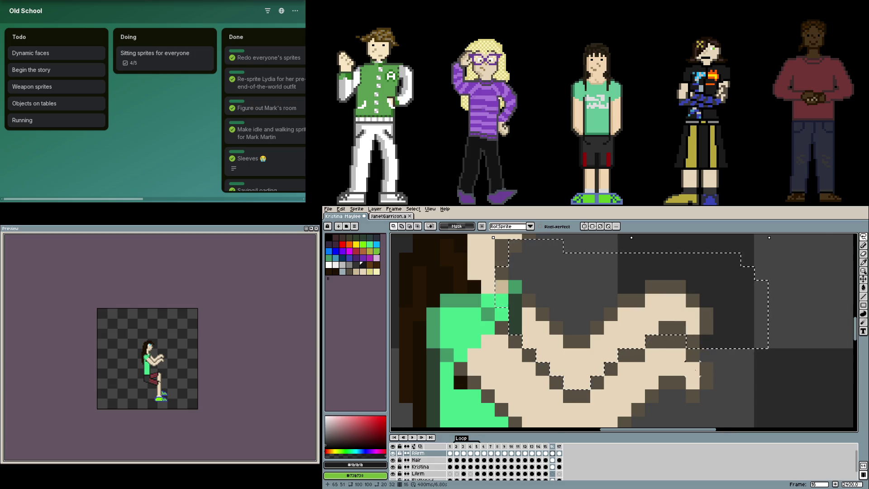
scroll(666, 327, "down", 6)
left_click_drag(666, 327, 593, 291)
key("Return")
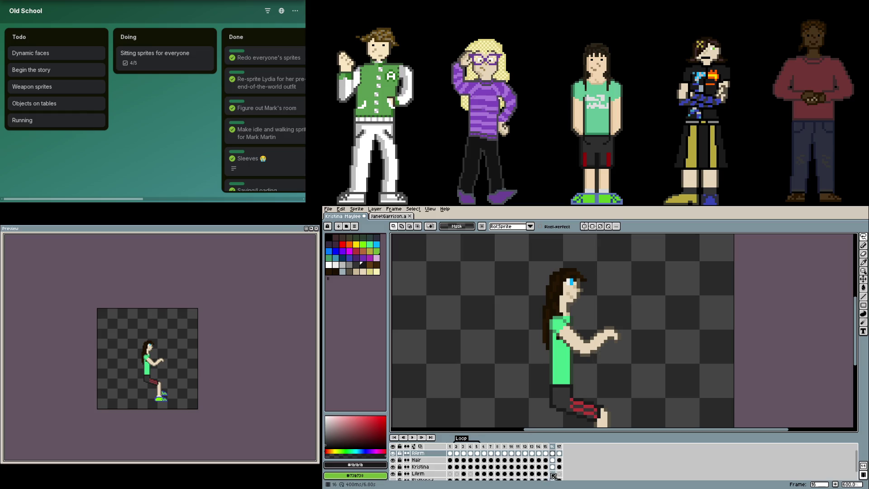
Make the LArm layer active, then close the Preview window with F7
left_click(552, 473)
key("ctrl+v")
scroll(622, 321, "up", 4)
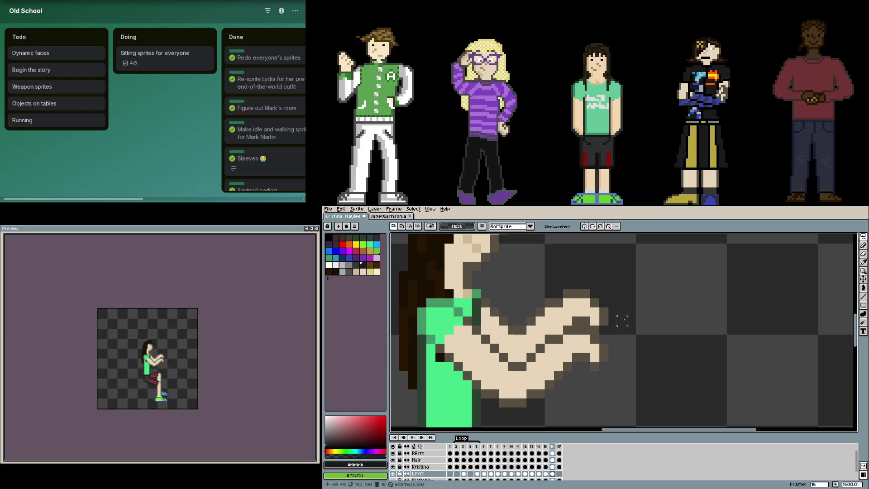
scroll(550, 301, "down", 2)
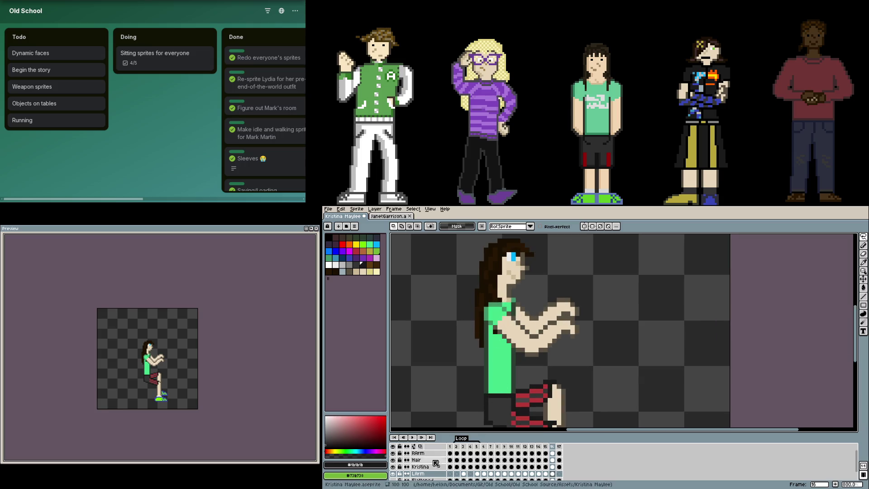
key("F7")
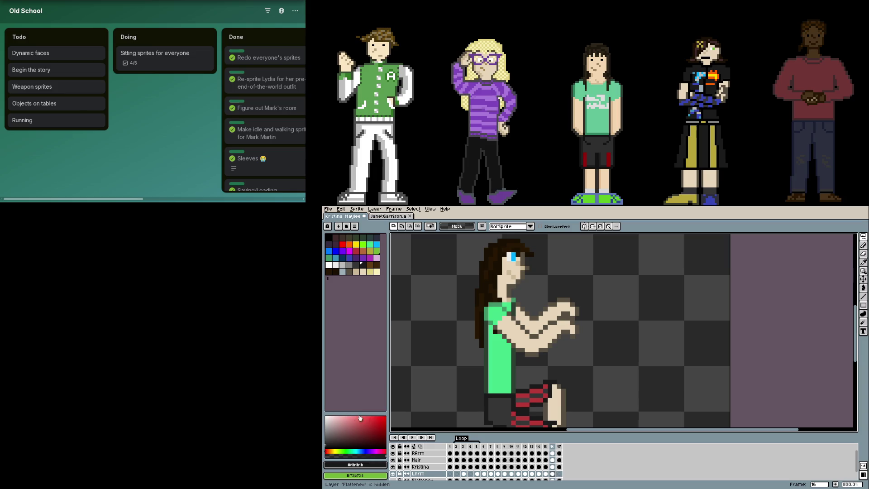
Open the animation preview, zoom onto the LArm sleeve and pick its #363636 dark grey
key("F7")
scroll(519, 392, "down", 2)
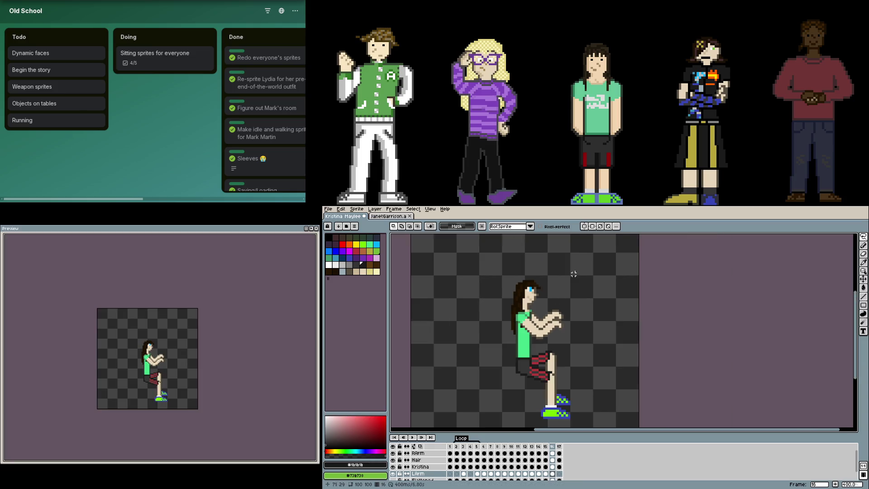
scroll(518, 392, "up", 5)
left_click_drag(518, 392, 541, 314)
key("b")
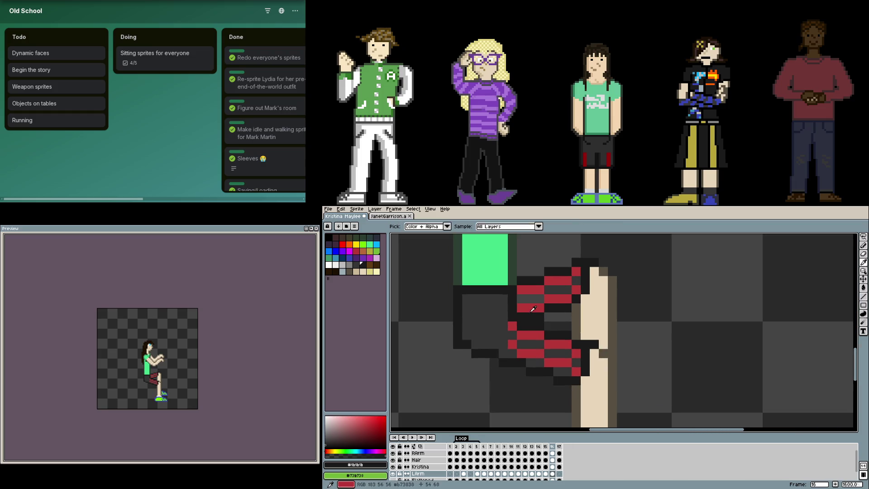
left_click(531, 317, "alt")
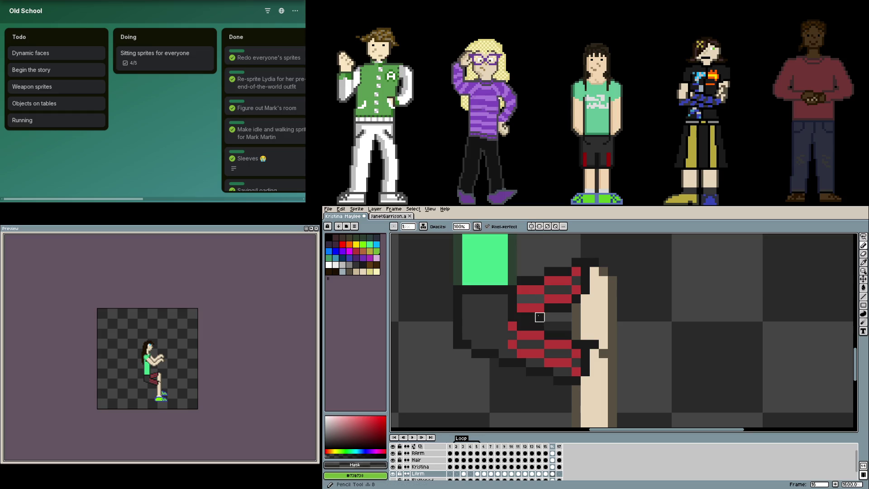
key("i")
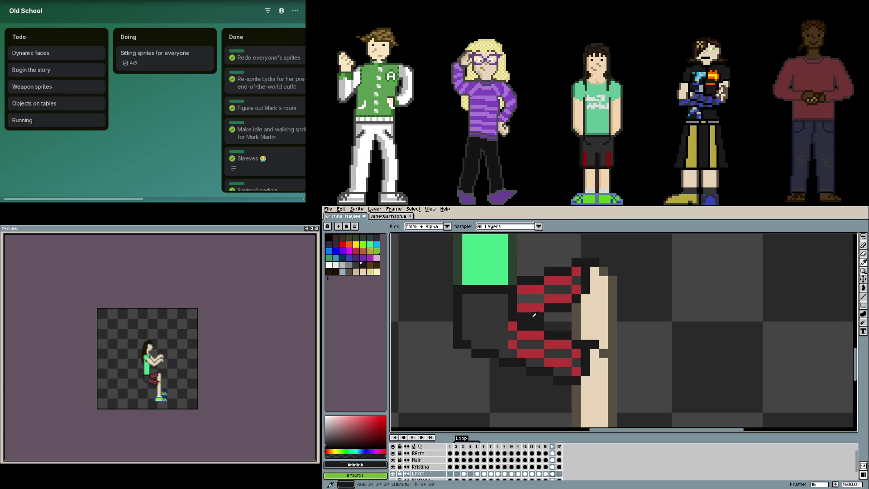
key("b")
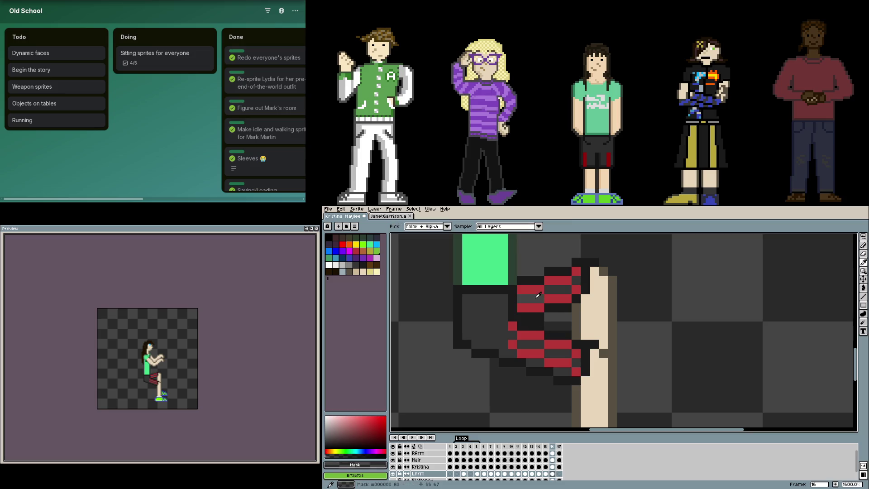
left_click(535, 340, "alt")
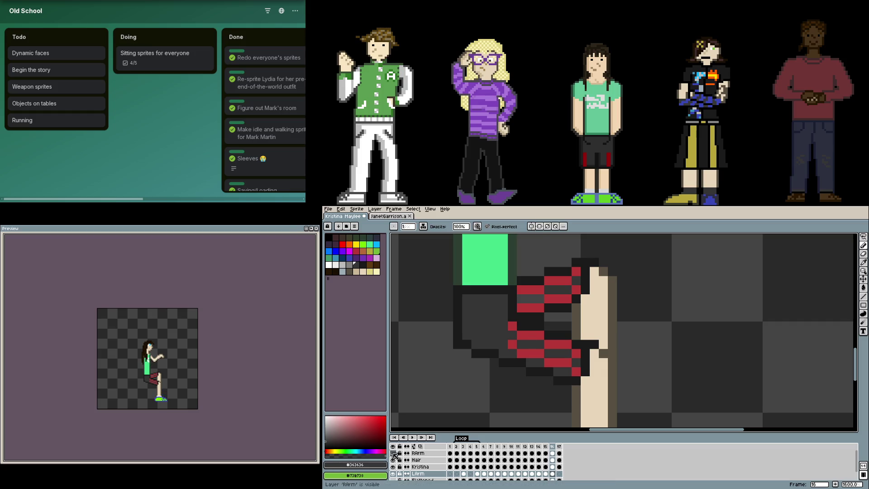
Darken two grey sleeve pixels on the LArm layer with #363636, undoing a stray stripe pixel
left_click(394, 474)
left_click(394, 474)
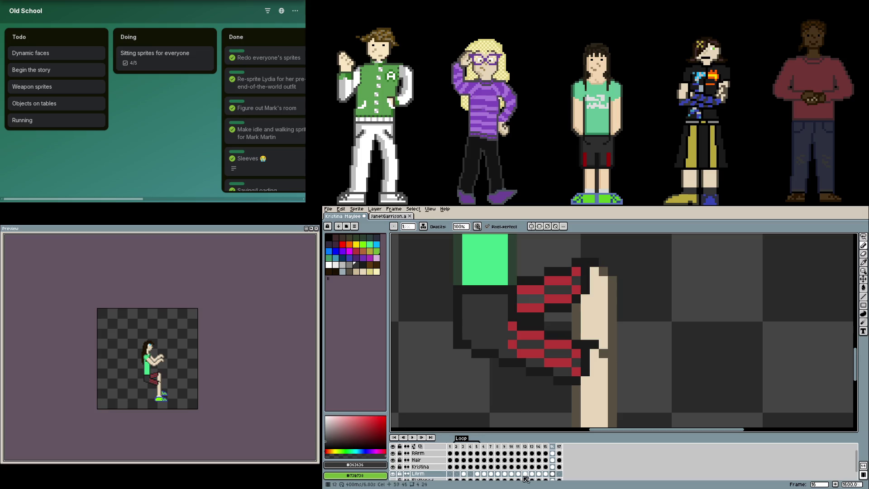
left_click(537, 308)
key("ctrl+z")
key("i")
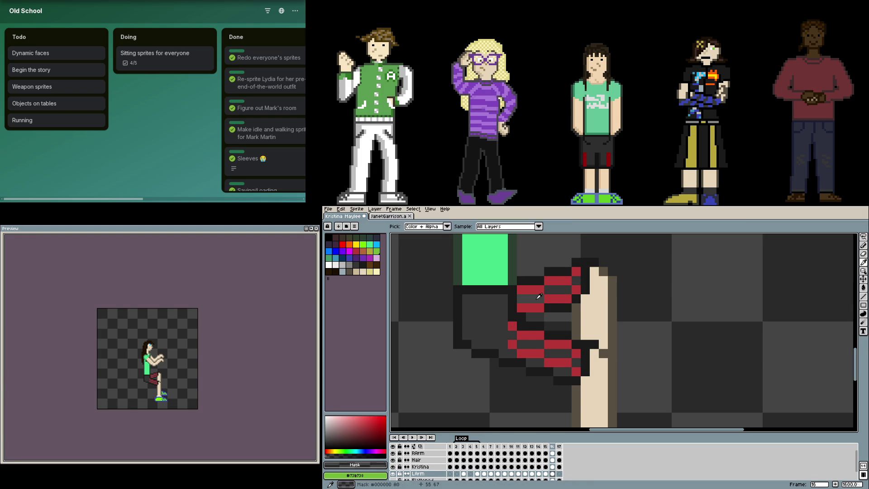
right_click(560, 289)
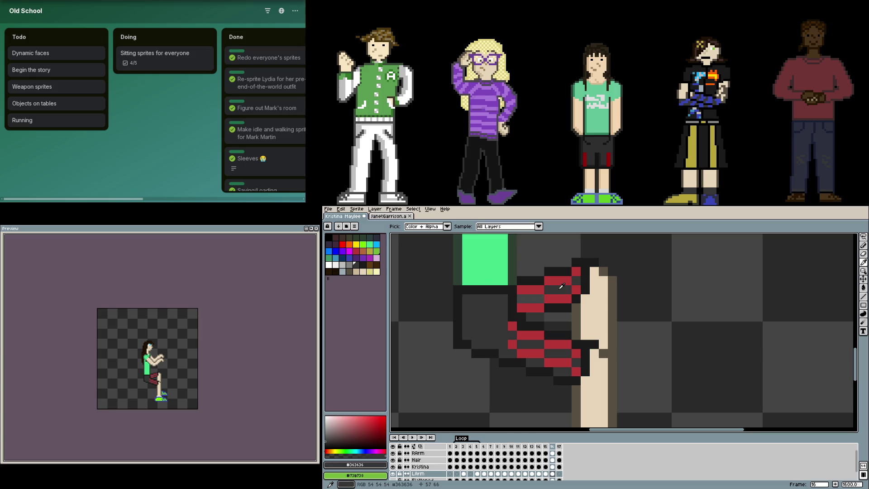
key("b")
left_click_drag(539, 299, 518, 298)
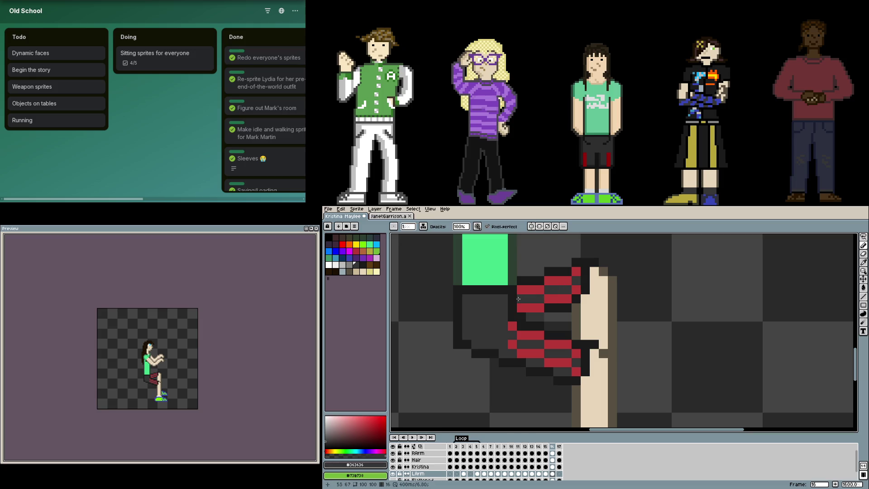
scroll(550, 319, "up", 1)
Darken grey sleeve pixels with #363636 and blacken several more with #1b1b1b
left_click_drag(554, 321, 592, 342)
left_click(563, 338)
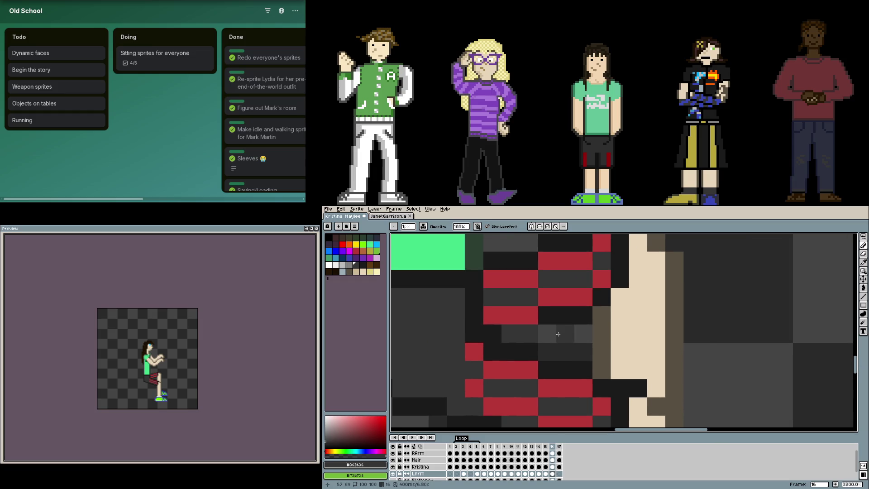
scroll(558, 334, "down", 1)
left_click(577, 334)
left_click(584, 321)
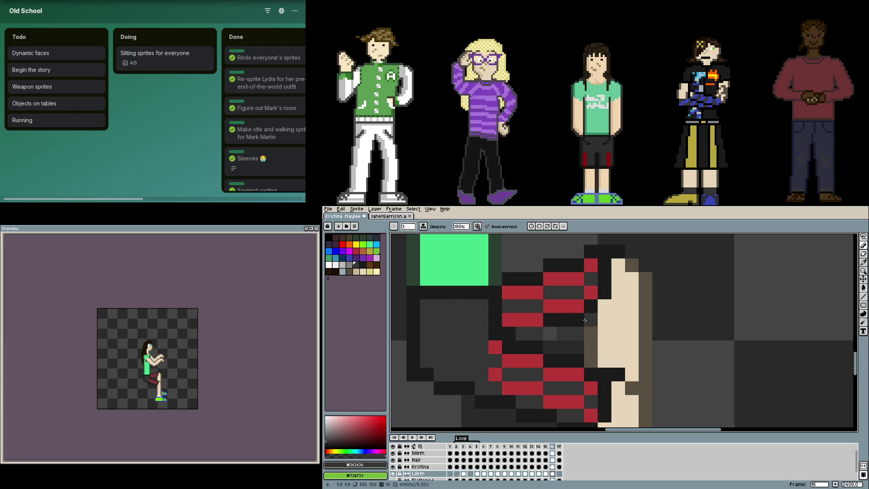
left_click_drag(588, 317, 584, 317)
left_click(587, 311, "alt")
left_click(586, 319)
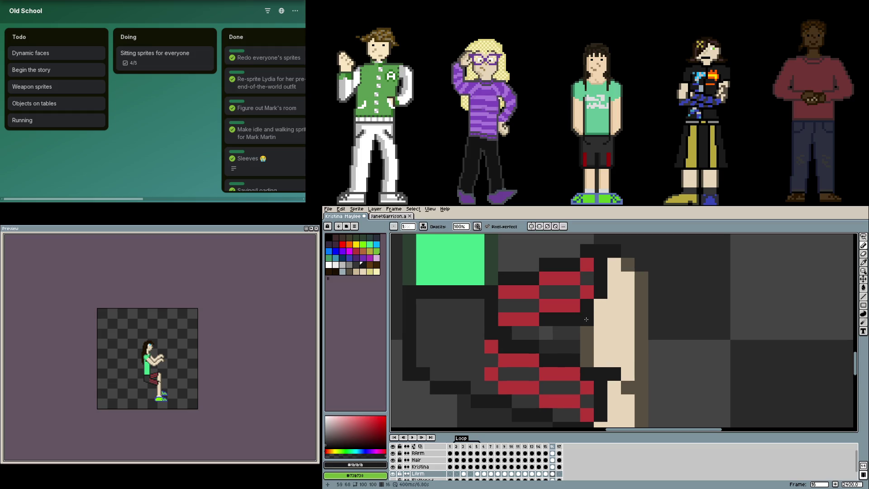
scroll(587, 319, "up", 1)
scroll(584, 321, "down", 1)
mouse_move(558, 318)
left_mouse_down()
mouse_move(571, 336)
mouse_move(546, 325)
left_mouse_up()
left_click(571, 335)
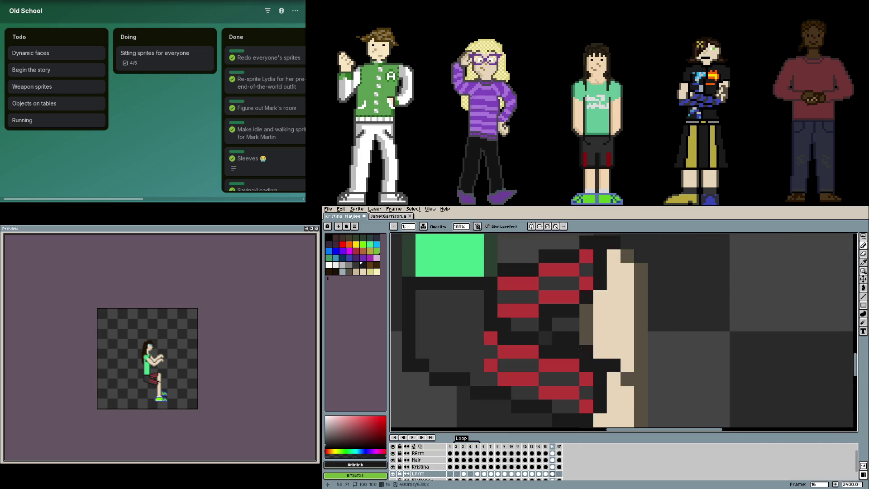
Redo the near-black #1b1b1b sleeve pixels, undoing a stray mark on the hand
key("alt")
key("ctrl+z")
key("ctrl+z")
left_click(570, 312, "alt")
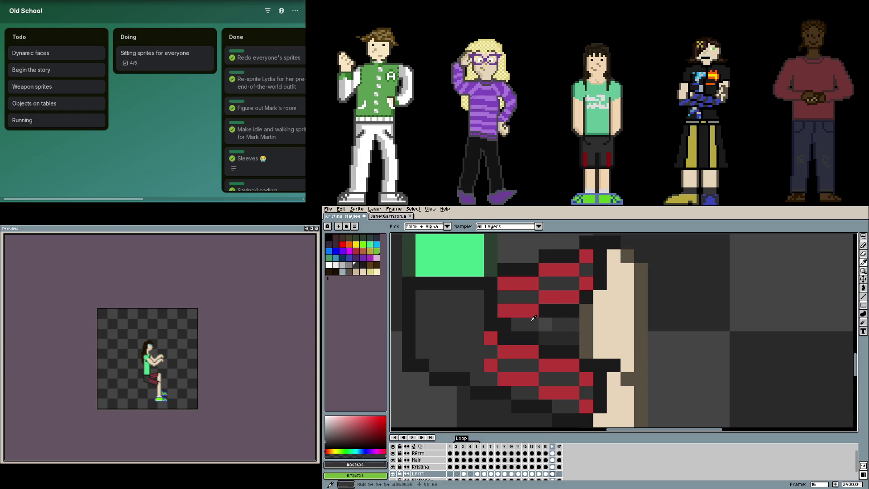
left_click(545, 312, "alt")
left_click(553, 322)
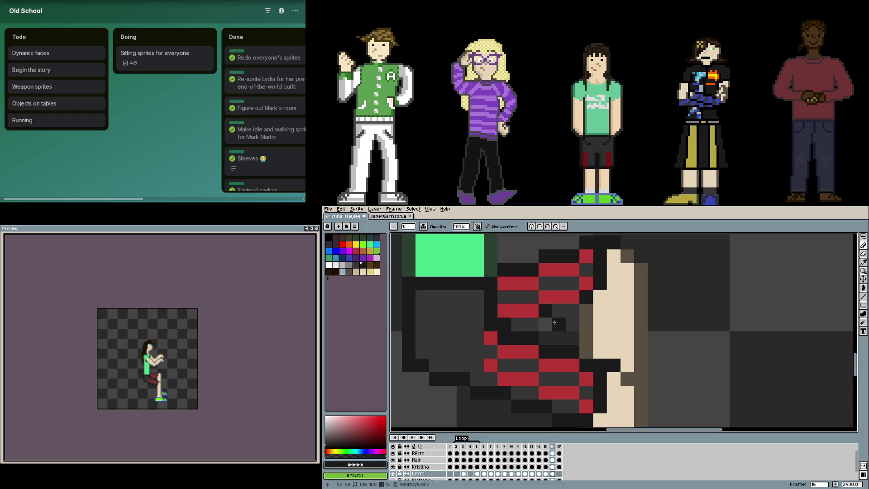
left_click(571, 320)
scroll(572, 321, "down", 2)
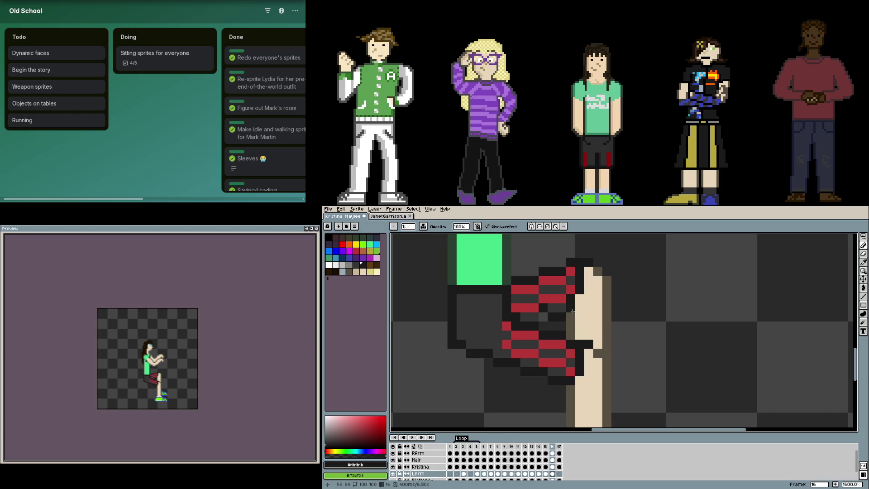
scroll(573, 310, "up", 2)
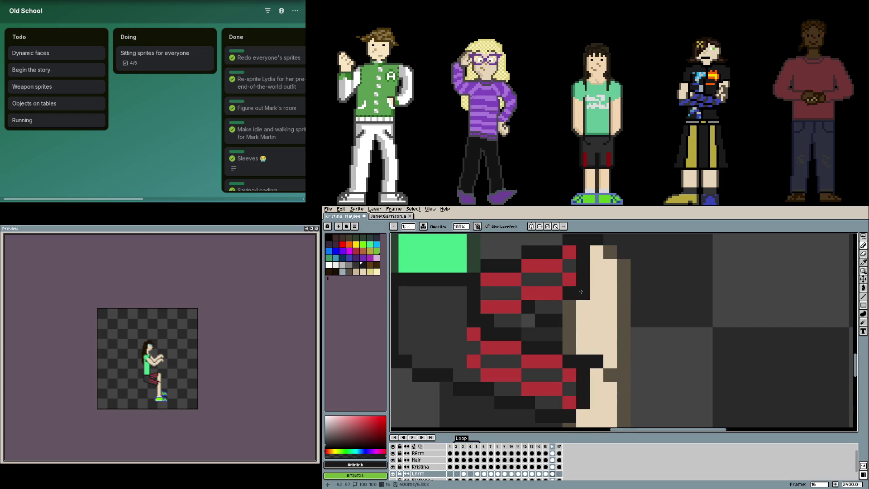
left_click(609, 278)
key("ctrl+z")
left_click(578, 298)
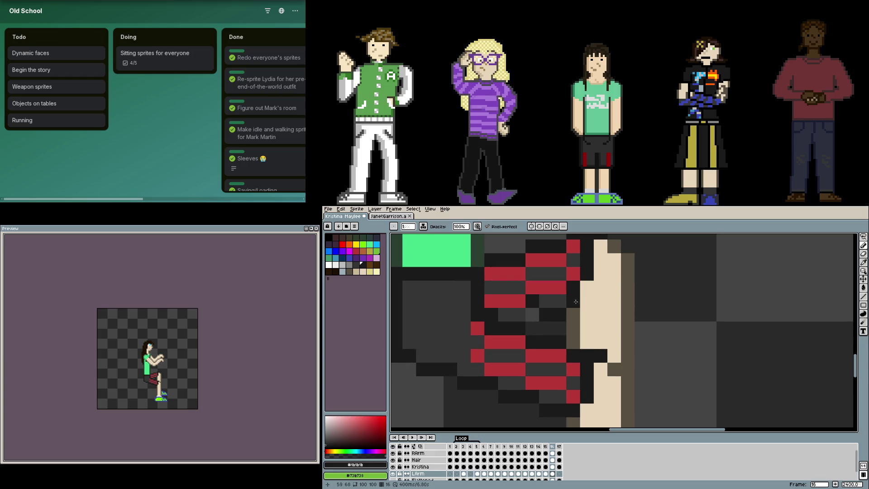
scroll(572, 300, "down", 2)
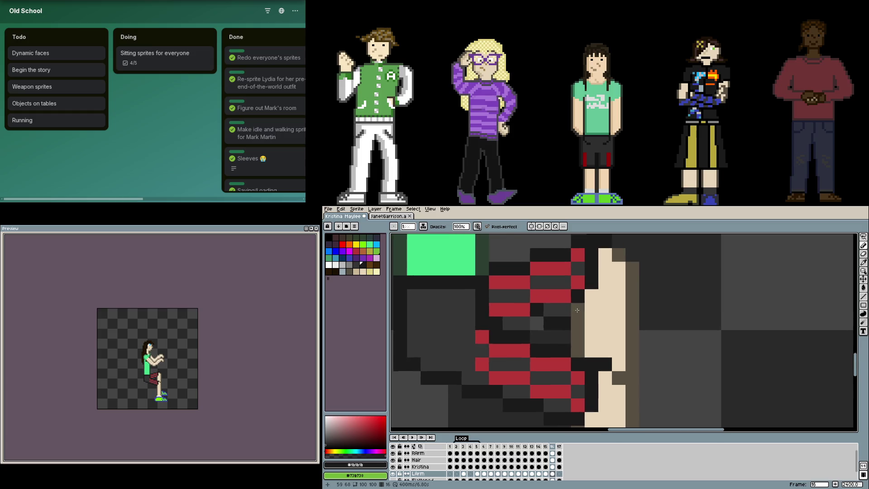
scroll(571, 303, "up", 1)
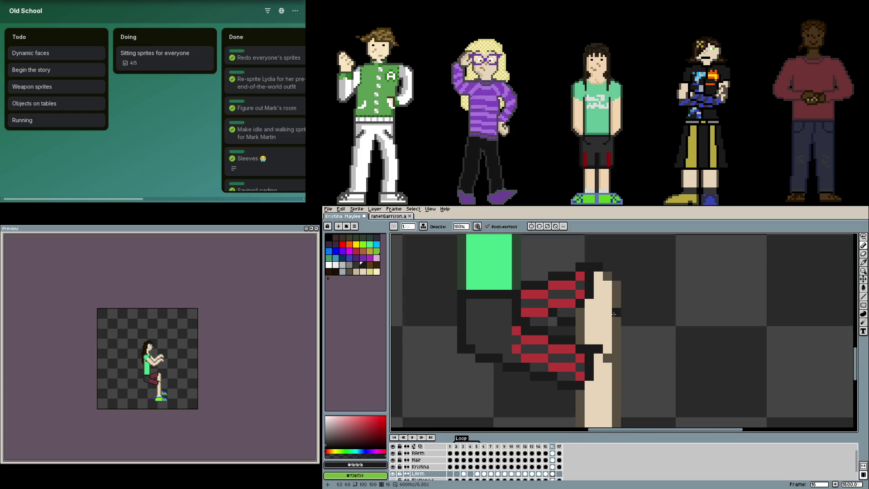
key("alt")
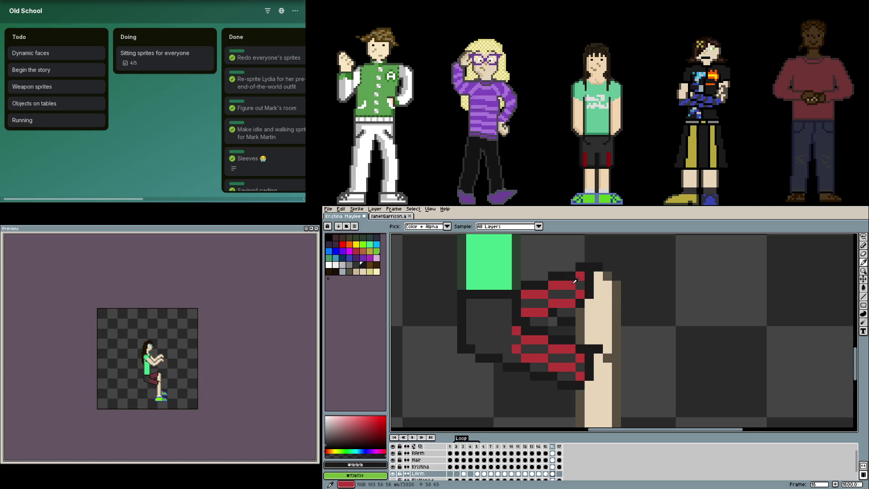
key("ctrl+z")
key("ctrl+z")
key("ctrl+z")
key("ctrl+z")
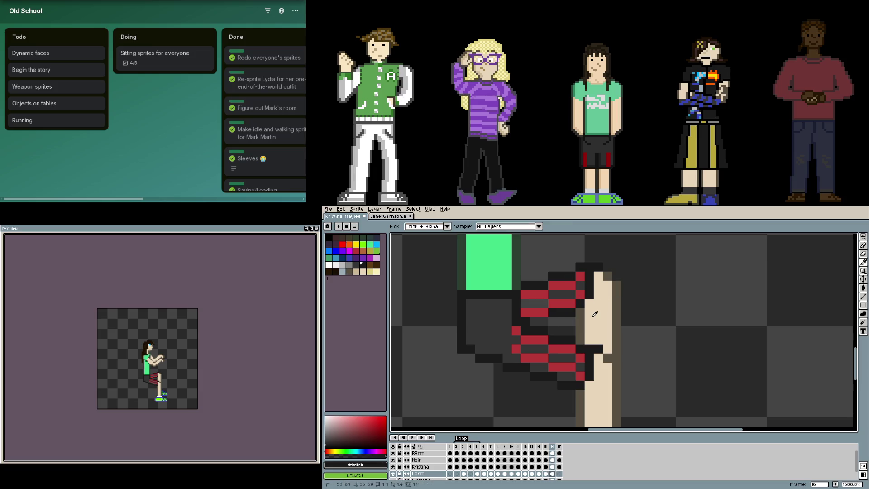
key("b")
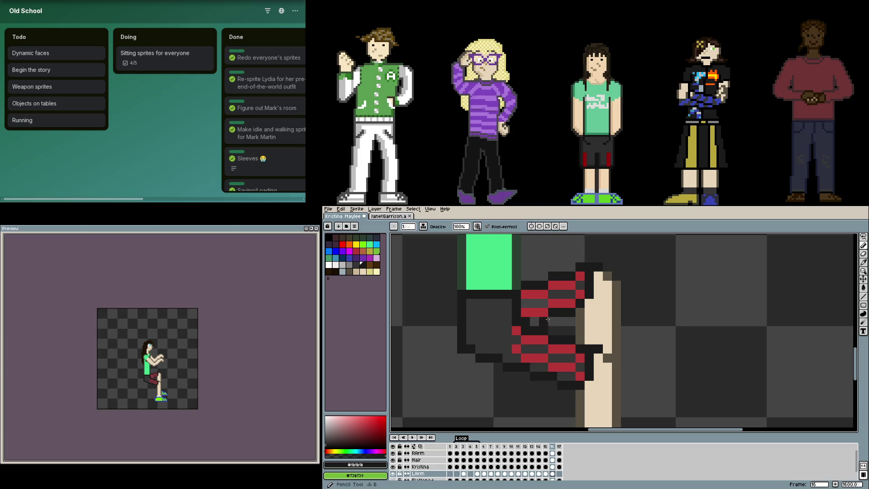
left_click(543, 303, "alt")
mouse_move(543, 303)
left_mouse_down()
mouse_move(531, 305)
mouse_move(534, 321)
mouse_move(557, 290)
mouse_move(534, 296)
left_mouse_up()
left_click(539, 317, "alt")
scroll(554, 324, "up", 2)
left_click(555, 325)
left_click(554, 324, "alt")
left_click(575, 288, "alt")
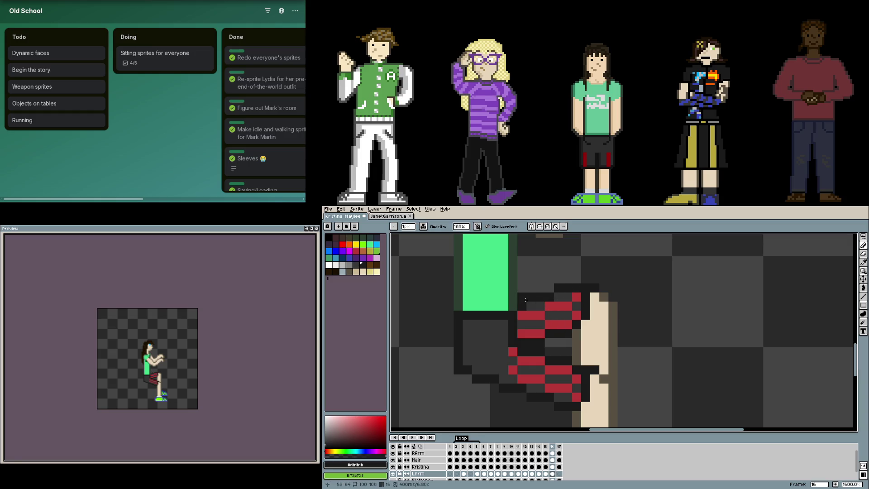
scroll(622, 351, "down", 2)
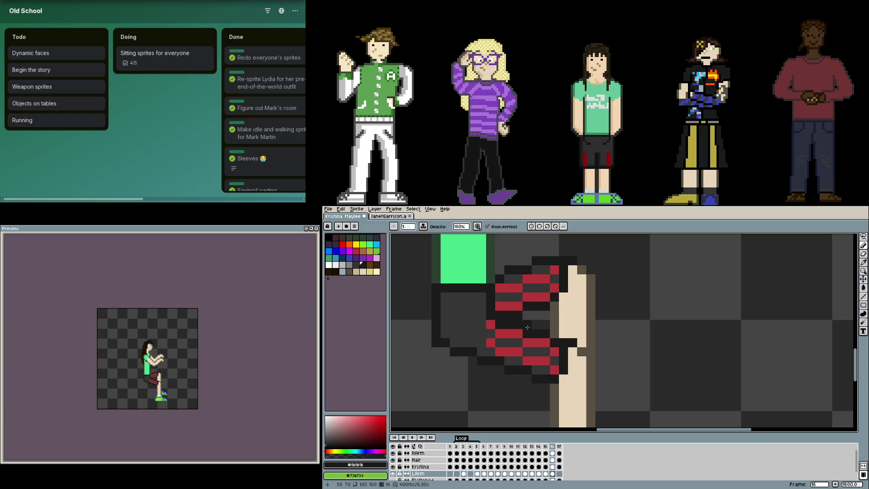
left_click(368, 216)
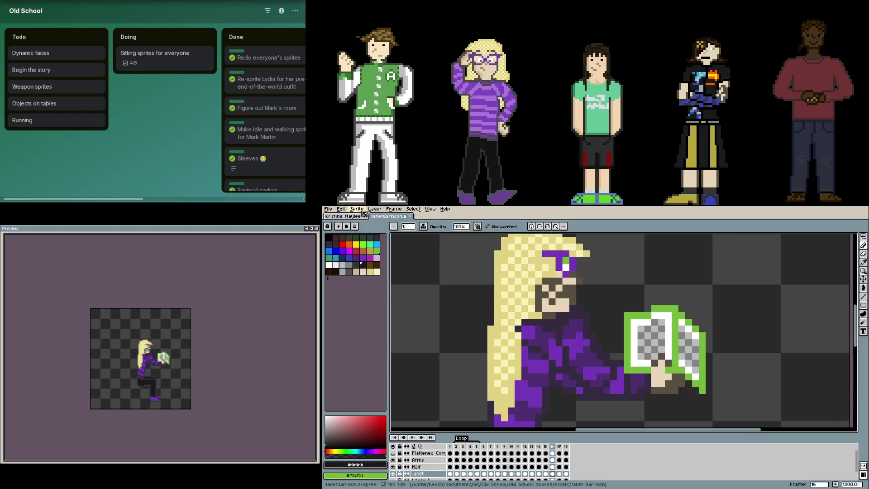
Return to Kristina's file, save it, and add a new frame after frame 17
left_click(351, 216)
key("ctrl+s")
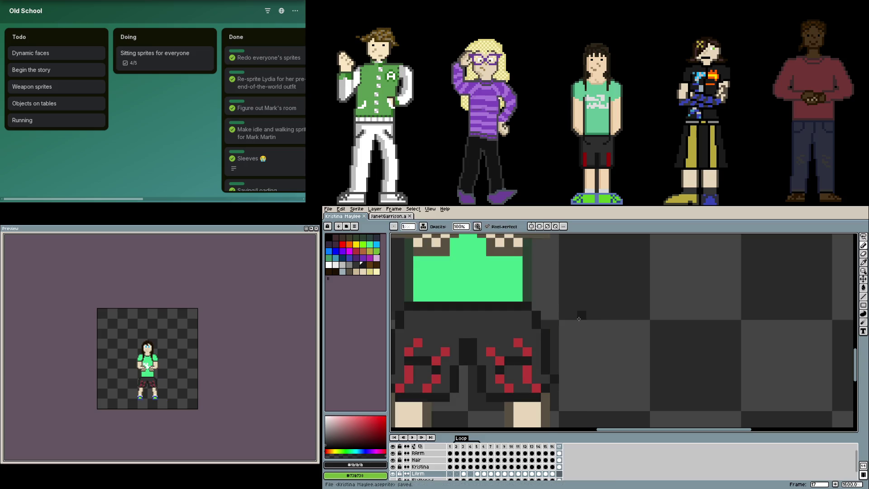
scroll(582, 317, "down", 4)
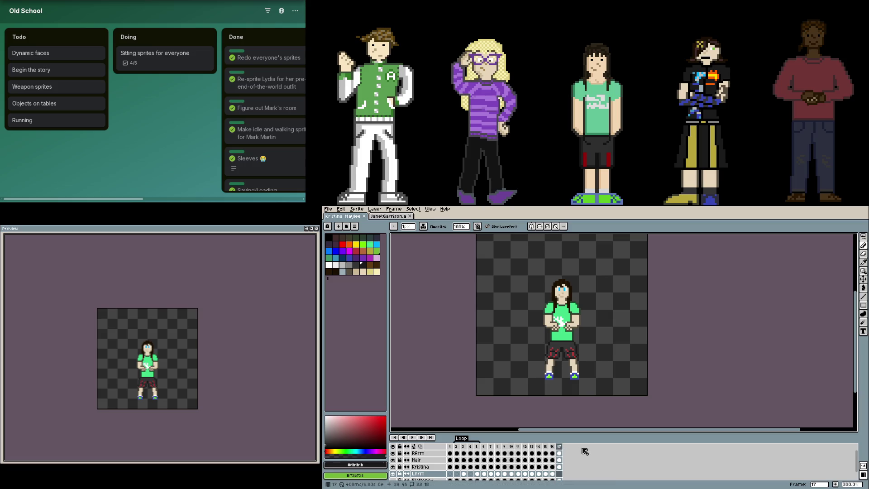
left_click(559, 447)
key("alt+n")
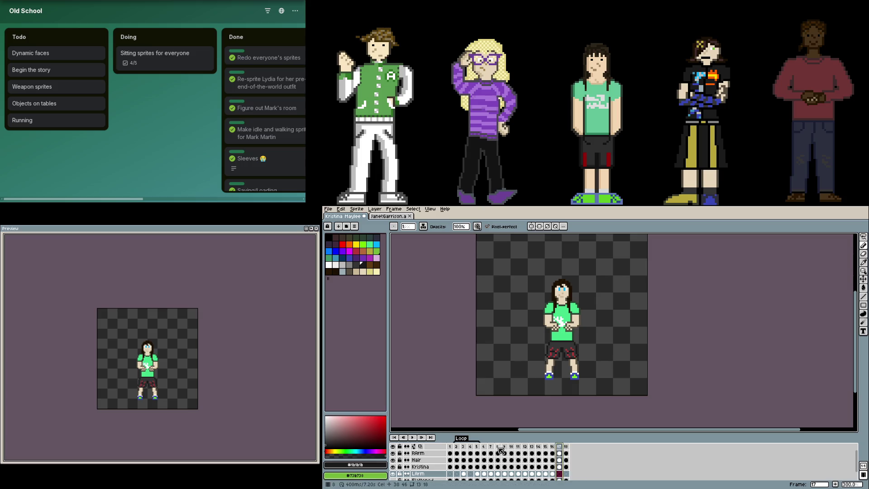
On frame 18's RArm layer, select and delete the hands drawn on the back
left_click(511, 447)
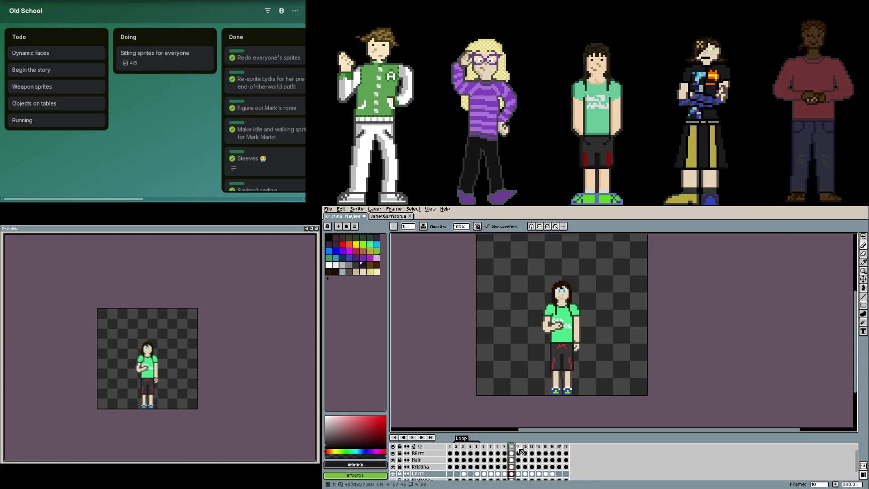
left_click(519, 450)
left_click(521, 461)
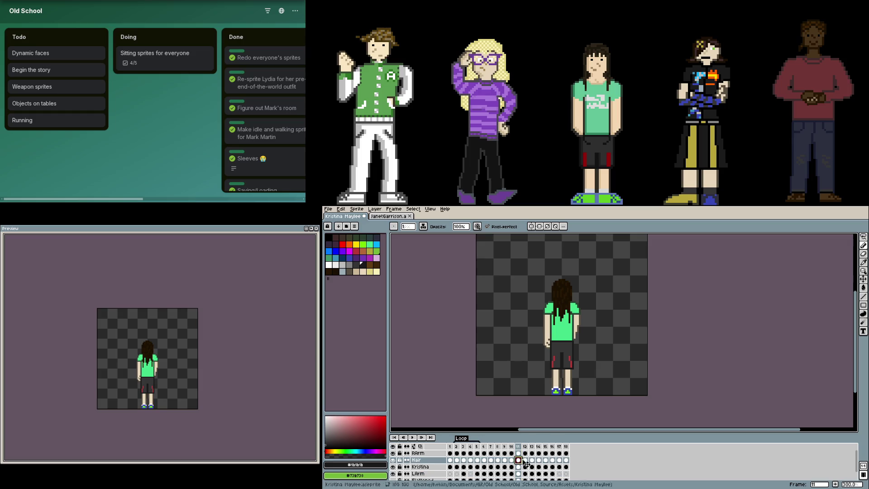
left_click(566, 460)
key("plus")
key("plus")
key("plus")
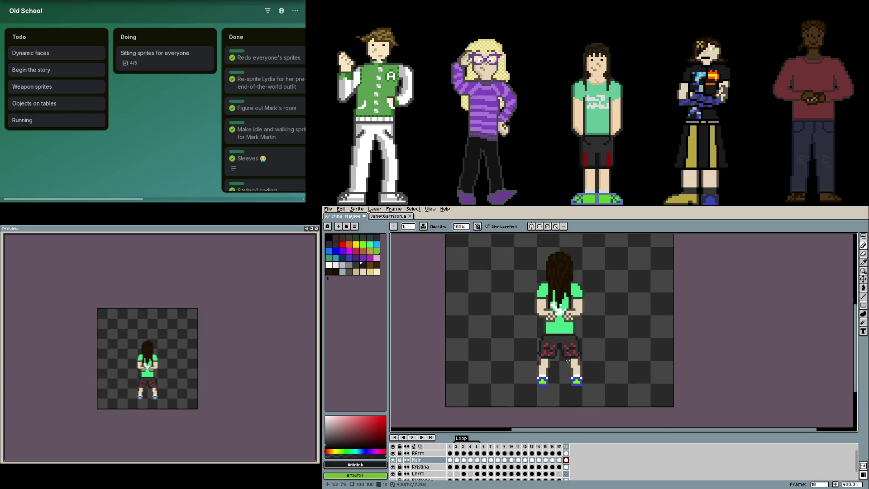
left_click(566, 454)
key("m")
mouse_move(585, 358)
left_mouse_down()
mouse_move(526, 309)
mouse_move(527, 296)
left_mouse_up()
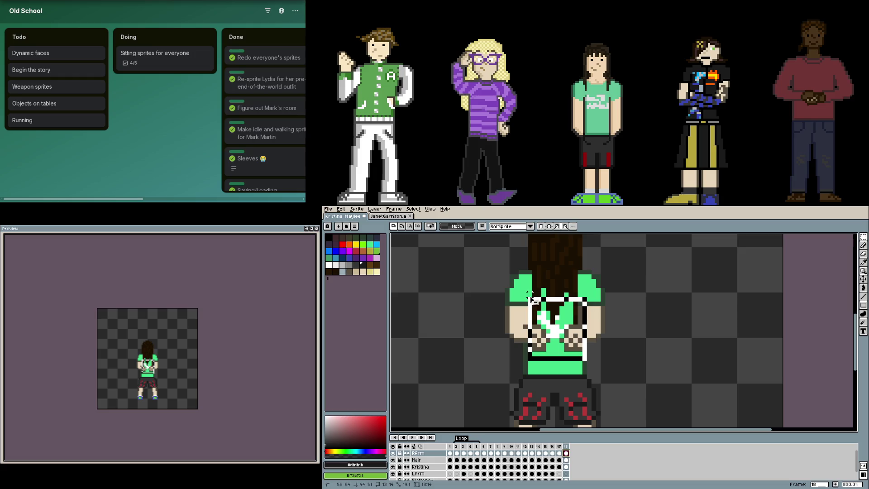
key("Delete")
Compare frame 18 with frames 11 and 10, then sample the shorts' red and dark grey
scroll(585, 385, "down", 1)
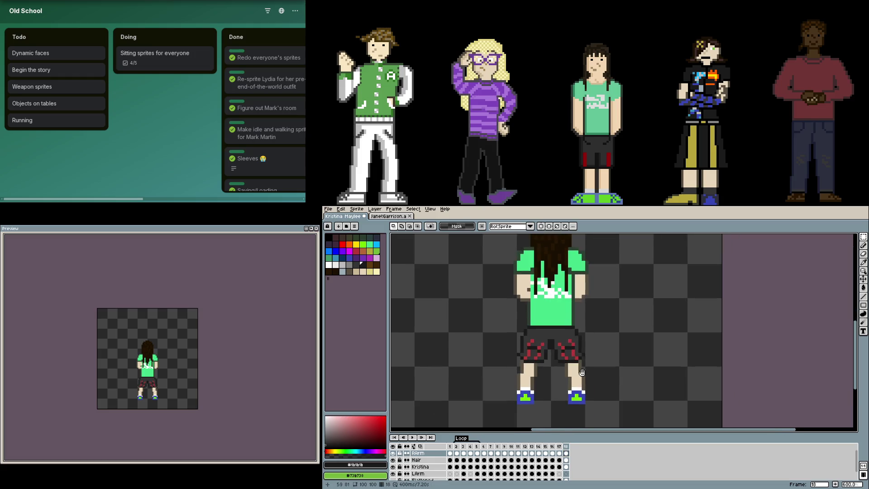
scroll(566, 376, "up", 2)
key("b")
scroll(534, 407, "down", 3)
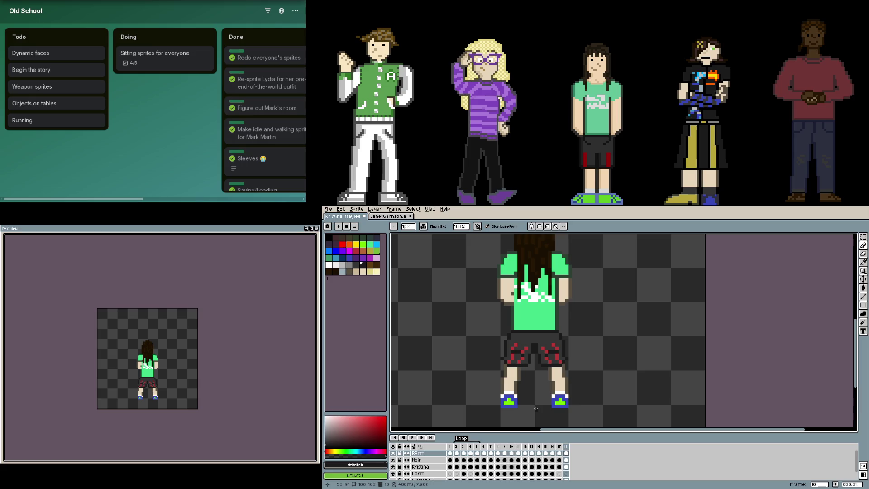
left_click(517, 452)
left_click(514, 453)
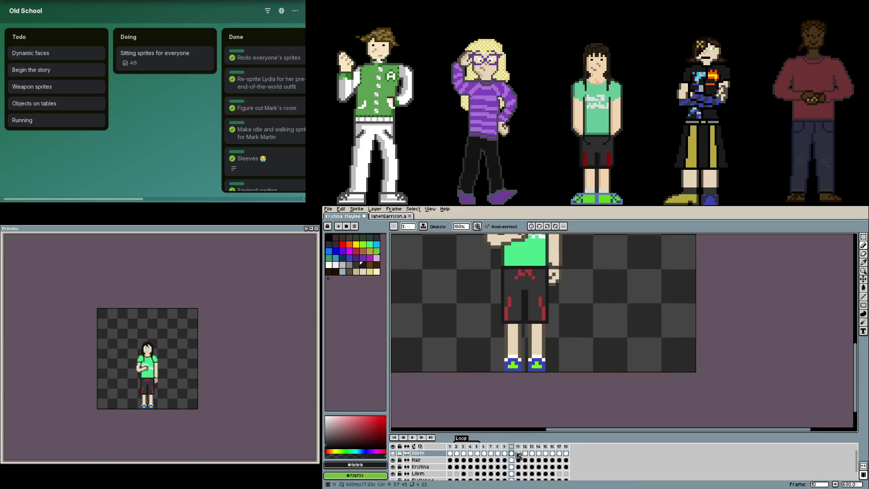
left_click(566, 454)
scroll(566, 357, "up", 3)
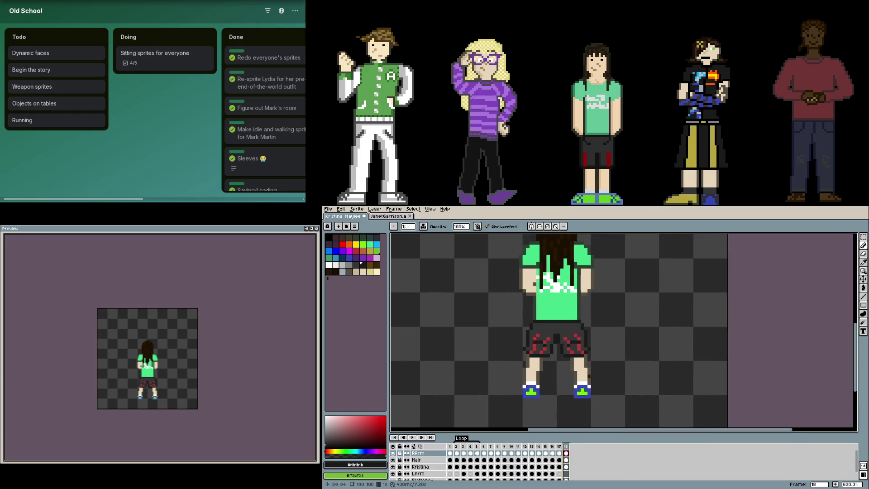
key("alt")
left_click(546, 367, "alt")
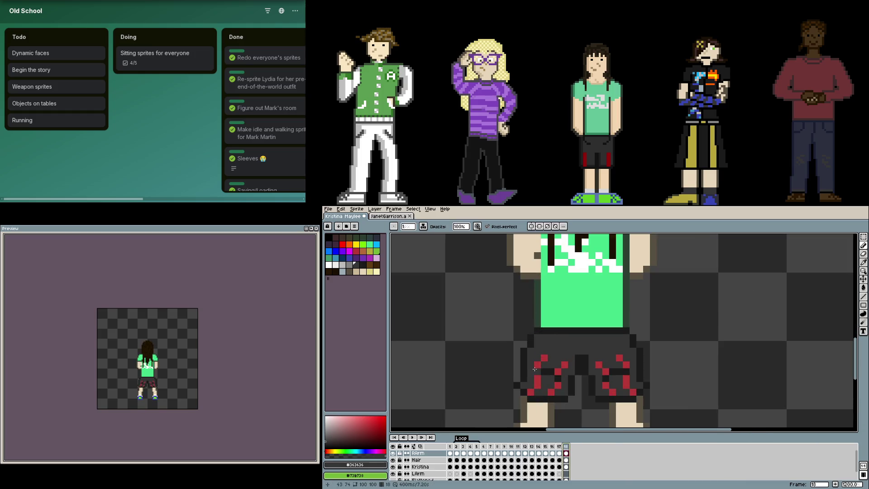
left_click(547, 369, "alt")
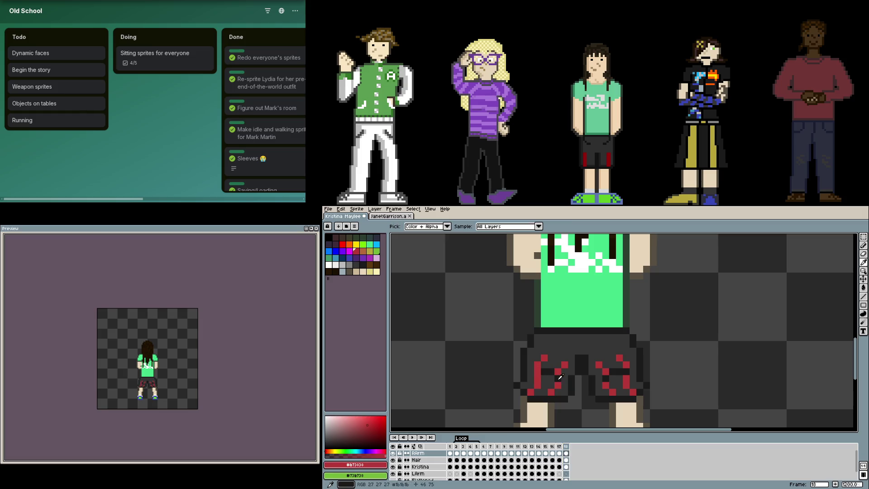
left_click(551, 373, "alt")
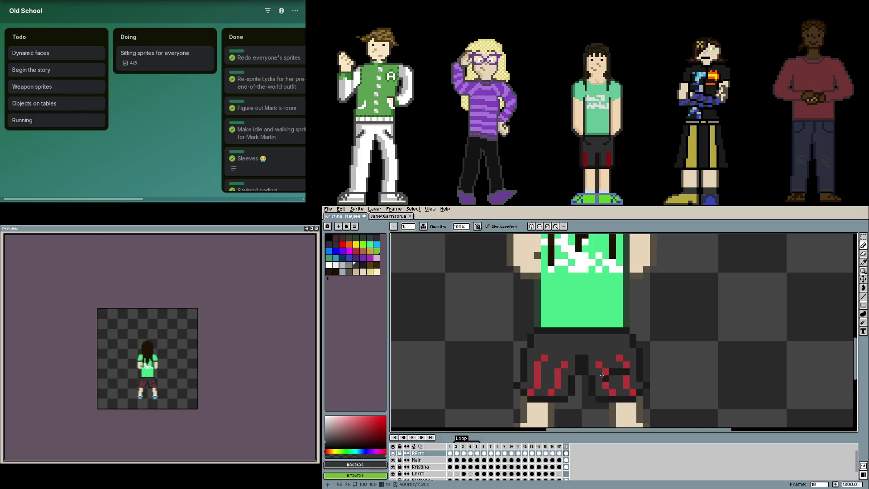
left_click(627, 371, "alt")
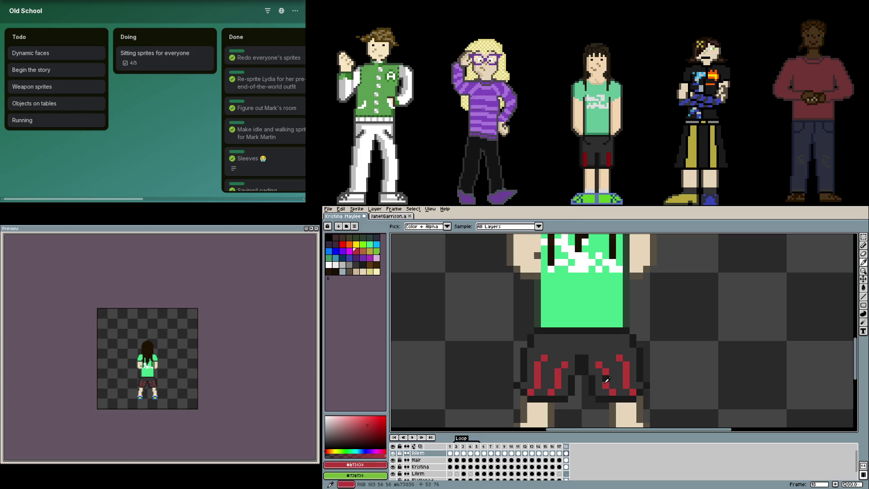
scroll(588, 360, "down", 3)
scroll(570, 354, "up", 4)
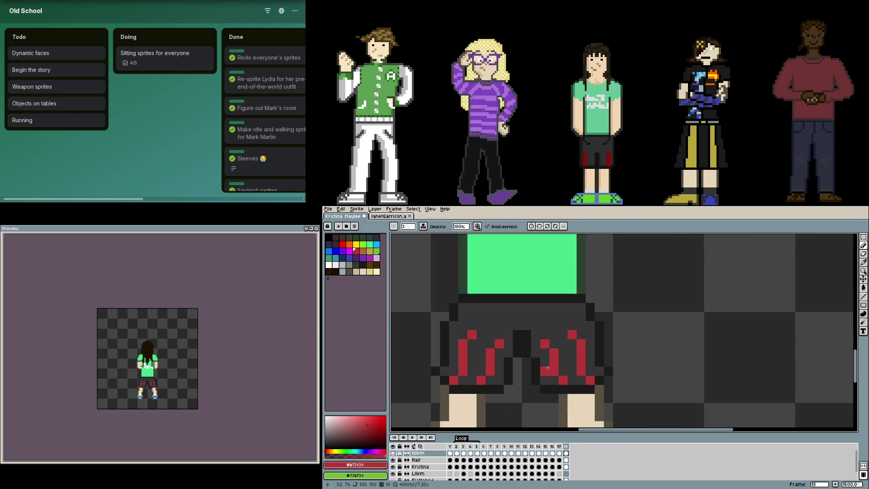
Paint near-black pixels along the shorts' seam and dim several red pixels
key("alt")
left_click(542, 363, "alt")
left_click(566, 363)
left_click(590, 353)
key("alt")
left_click(592, 361, "alt")
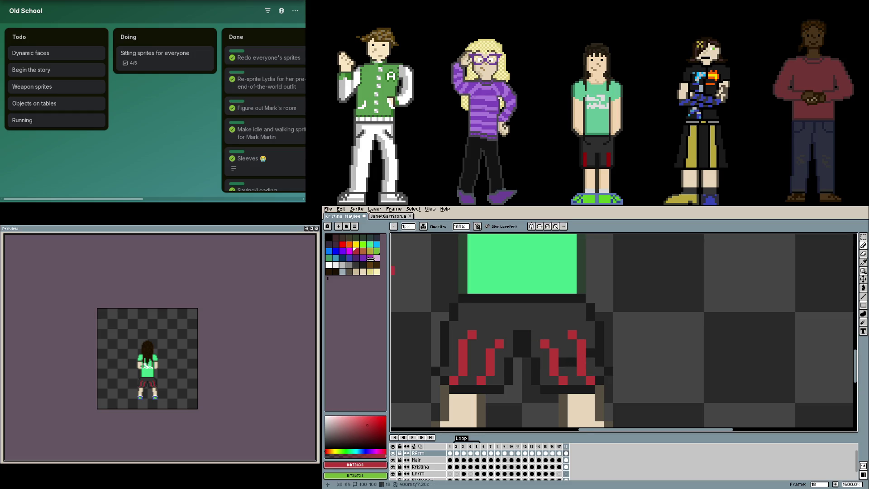
left_click(581, 361)
left_click(554, 361)
left_click(491, 360)
left_click(561, 360, "alt")
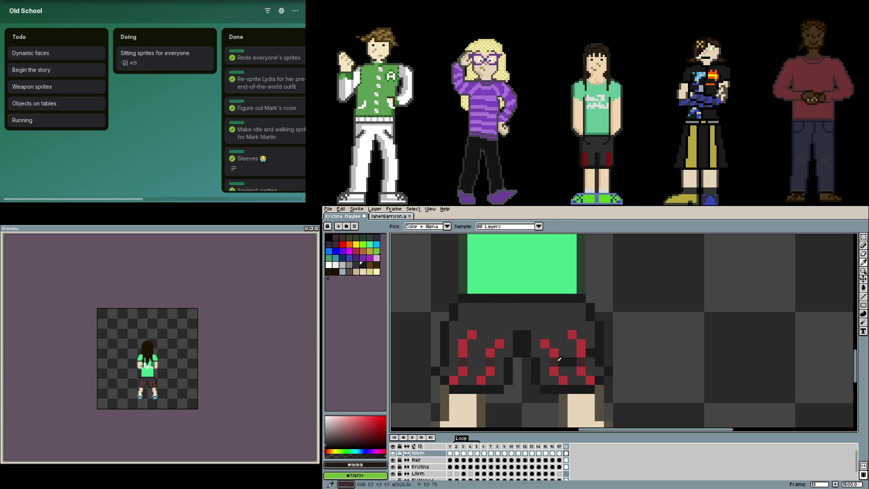
left_click(462, 362)
left_click(481, 362)
left_click(472, 363)
scroll(543, 349, "down", 2)
scroll(542, 349, "up", 3)
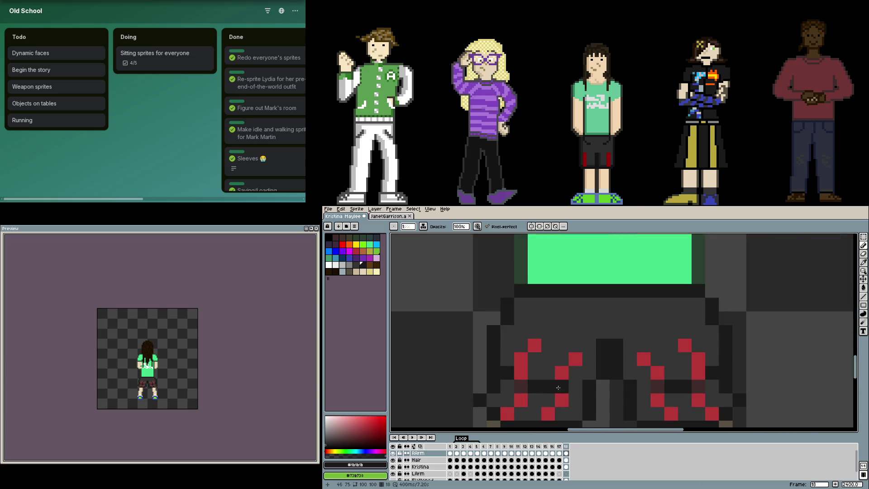
Touch up the red and grey pixels on the shorts' right leg
left_click(521, 386, "alt")
left_click(521, 373)
left_click(521, 400, "alt")
left_click(521, 387)
left_click(549, 385, "alt")
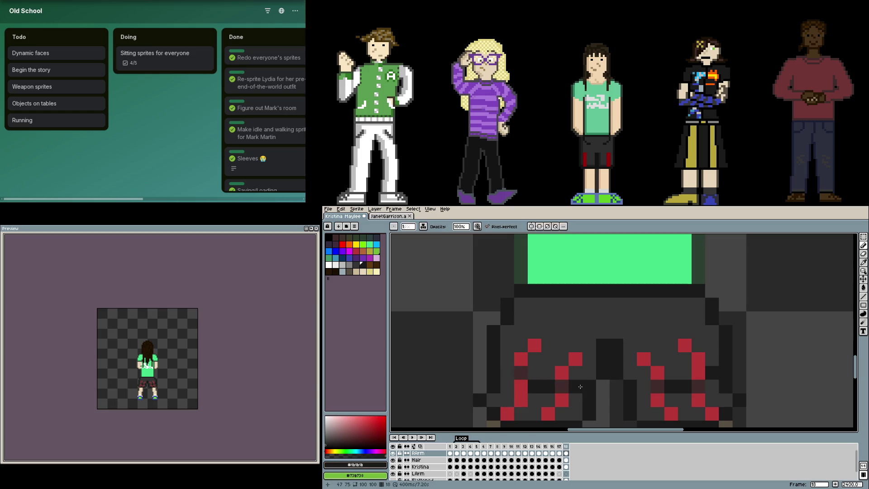
left_click(699, 386)
left_click(713, 386, "alt")
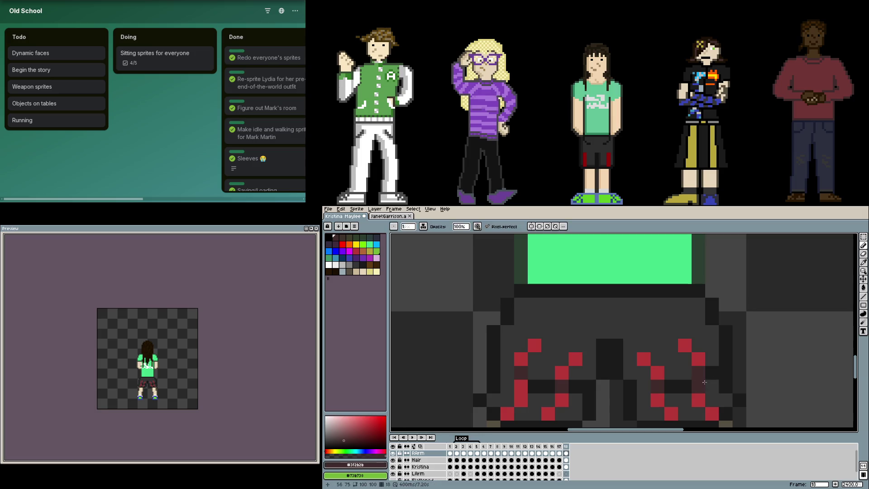
left_click(712, 373)
left_click(672, 386, "alt")
scroll(646, 386, "down", 7)
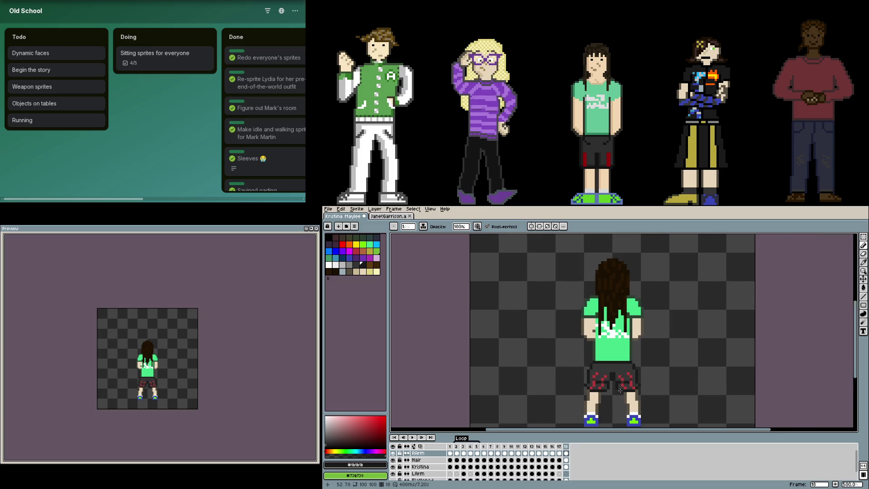
scroll(621, 390, "up", 2)
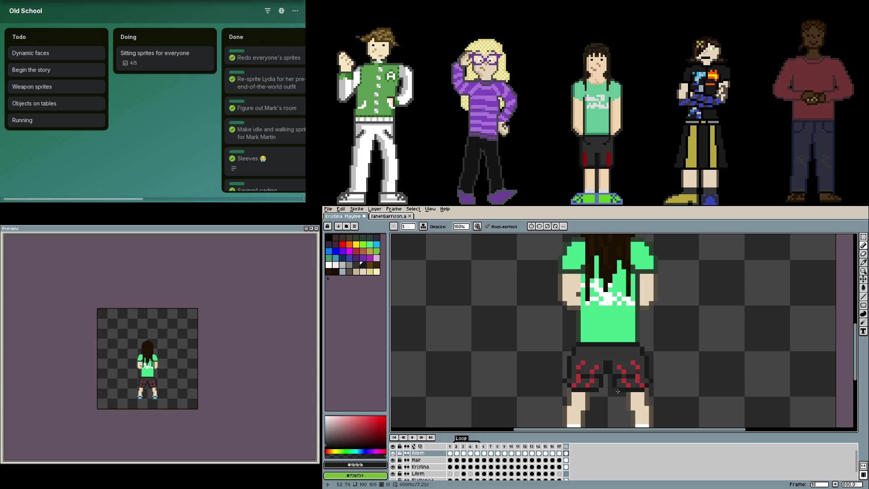
scroll(618, 391, "up", 1)
scroll(602, 362, "down", 1)
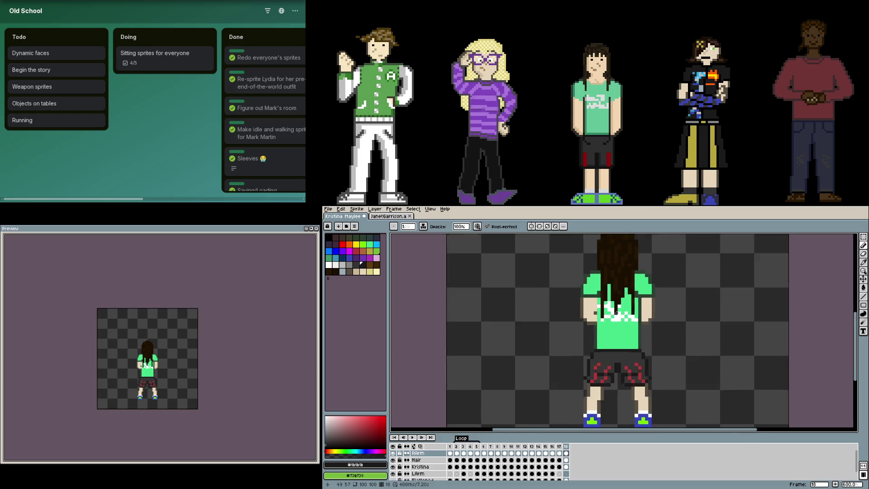
scroll(583, 338, "up", 1)
left_click(583, 337, "alt")
On the Kristina layer, bucket-fill the white marks on the shirt back with shirt green
key("g")
left_click(583, 306)
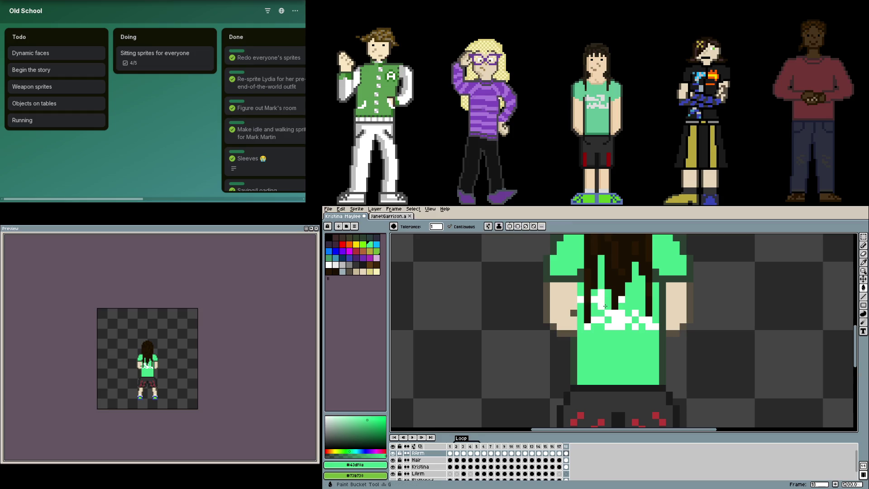
key("ctrl+z")
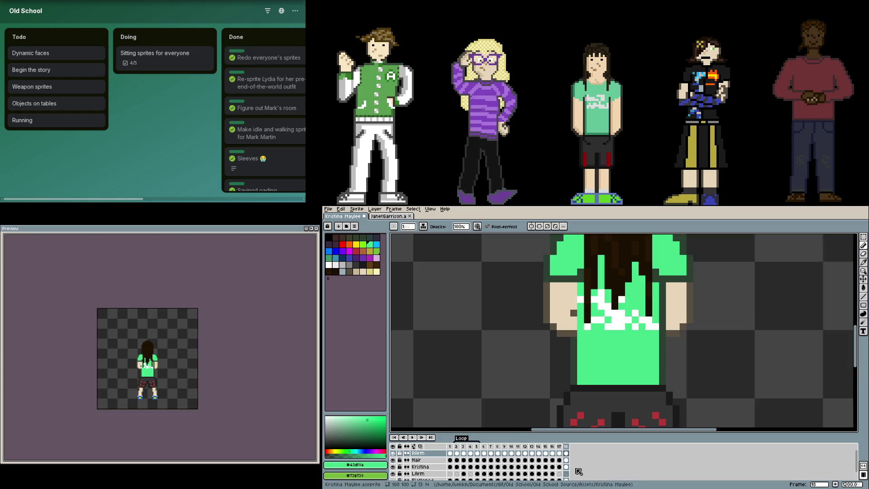
left_click(566, 467)
left_click(594, 305)
left_click(581, 299)
left_click(587, 325)
left_click(598, 320)
left_click(636, 327)
left_click(641, 320)
left_click(652, 326)
left_click(635, 314)
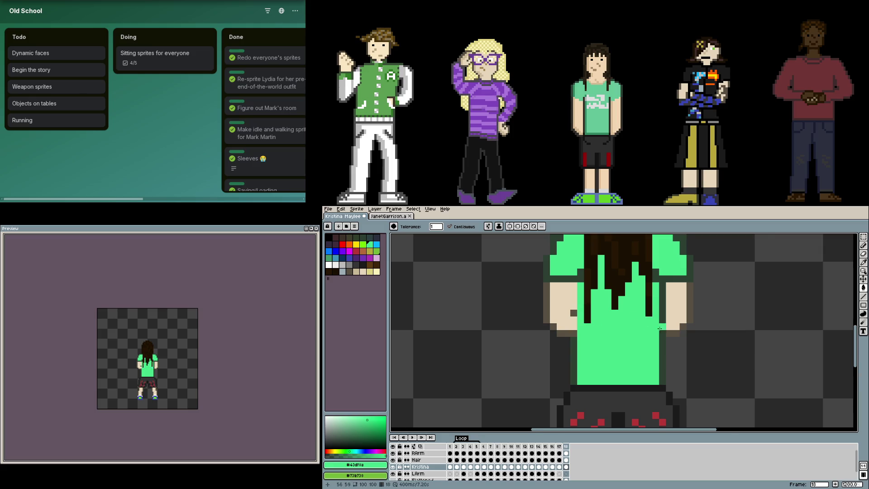
Save the sprite and reselect the RArm cel in frame 18
scroll(659, 328, "down", 5)
key("i")
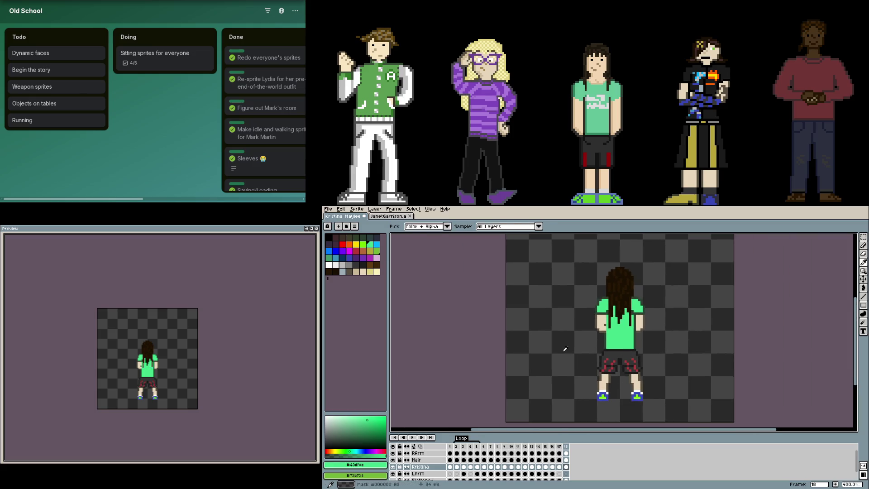
key("g")
scroll(545, 336, "down", 2)
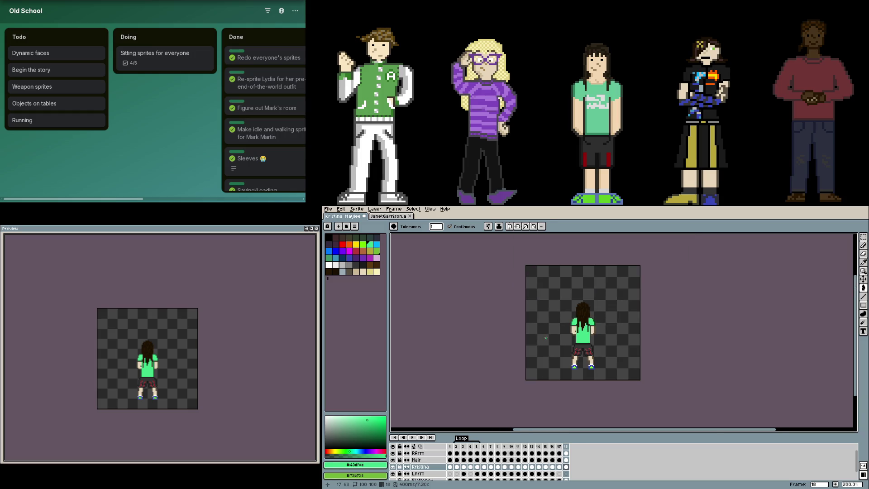
key("ctrl+s")
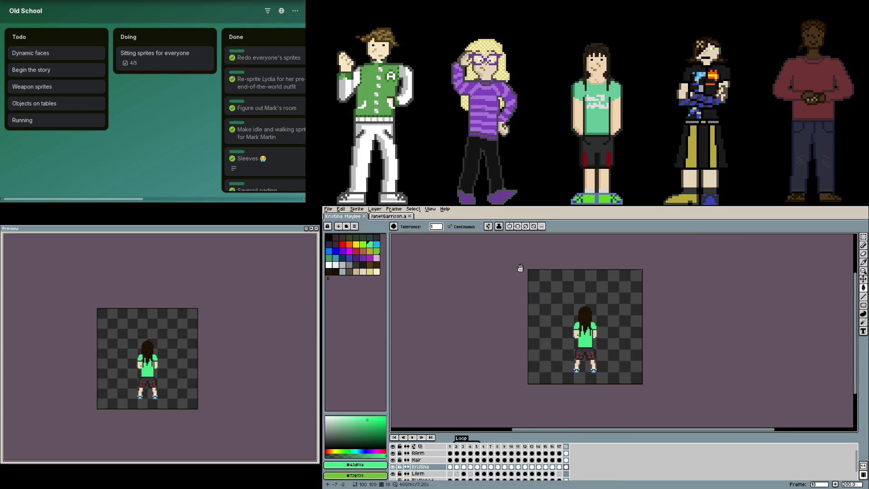
scroll(519, 267, "up", 7)
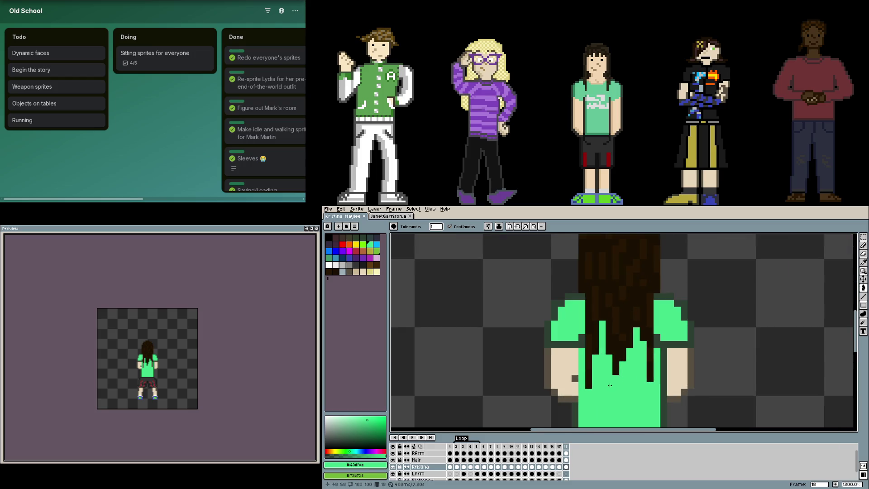
scroll(586, 390, "down", 1)
scroll(586, 399, "up", 1)
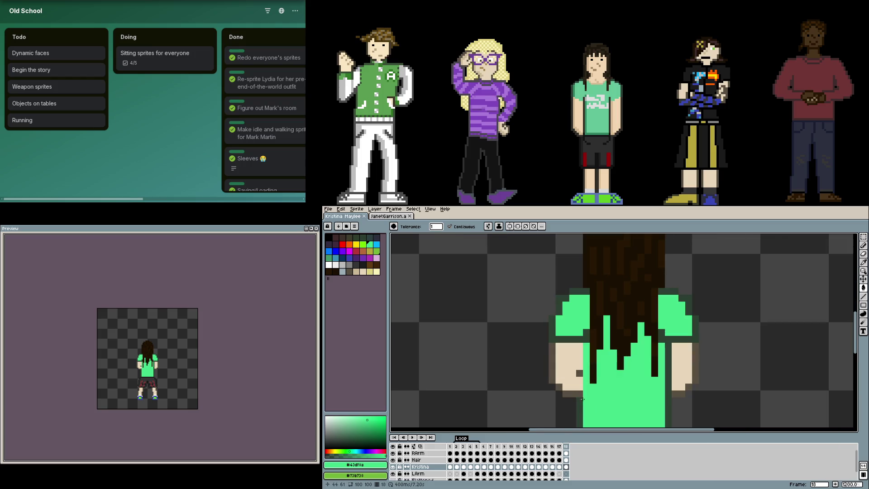
left_click(566, 453)
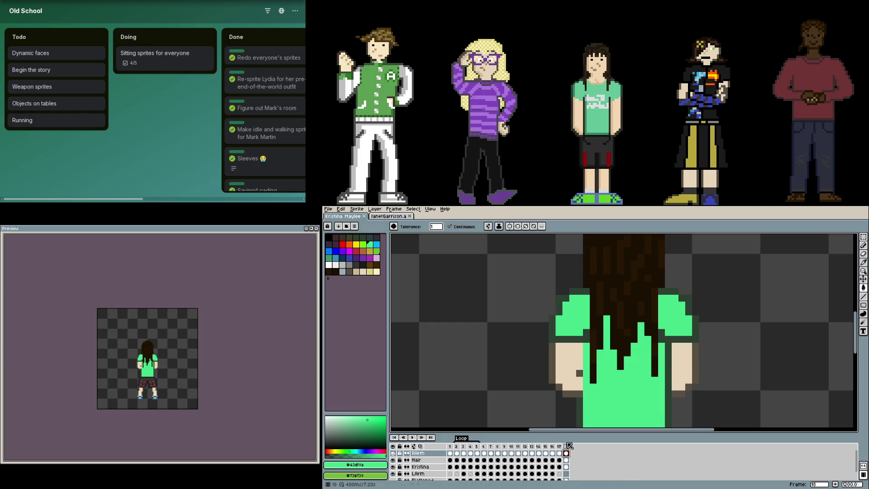
key("m")
scroll(607, 320, "down", 1)
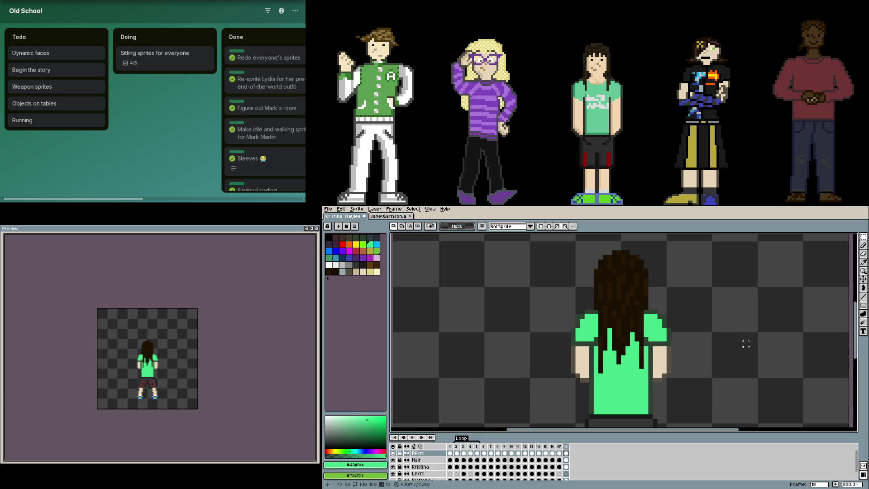
Reopen the live preview of Kristina's sprite and play its animation loop
key("F7")
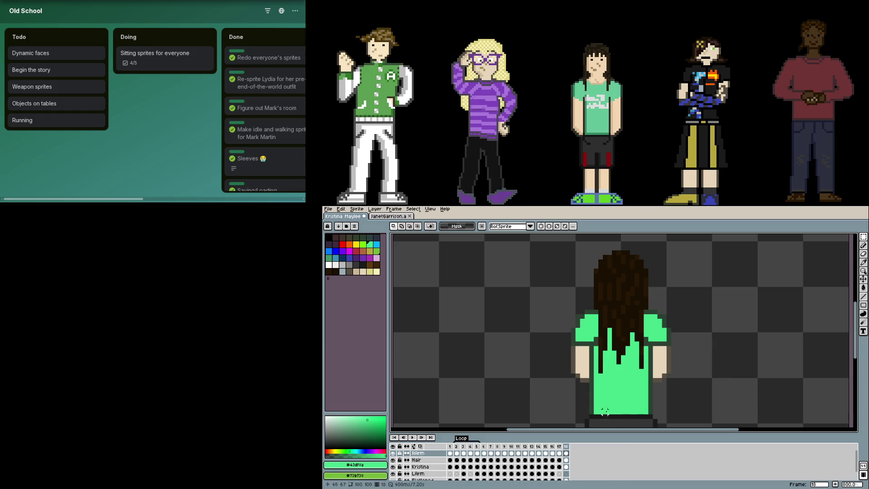
scroll(615, 403, "down", 4)
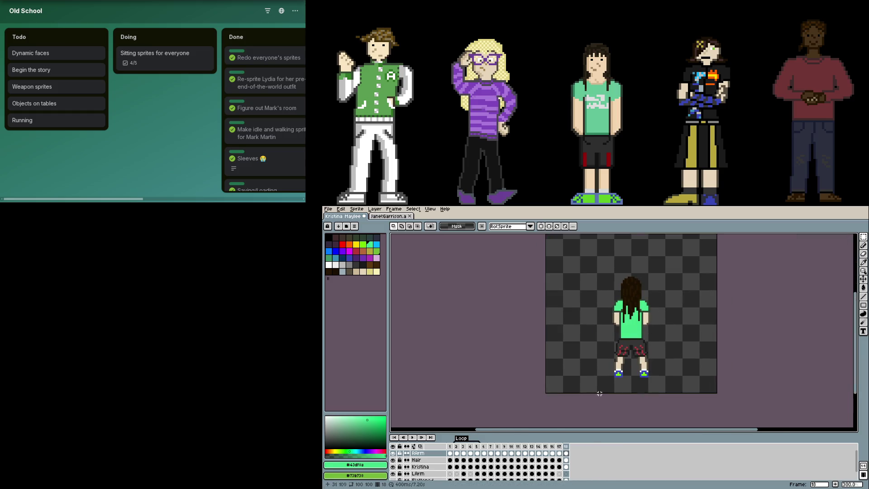
key("F7")
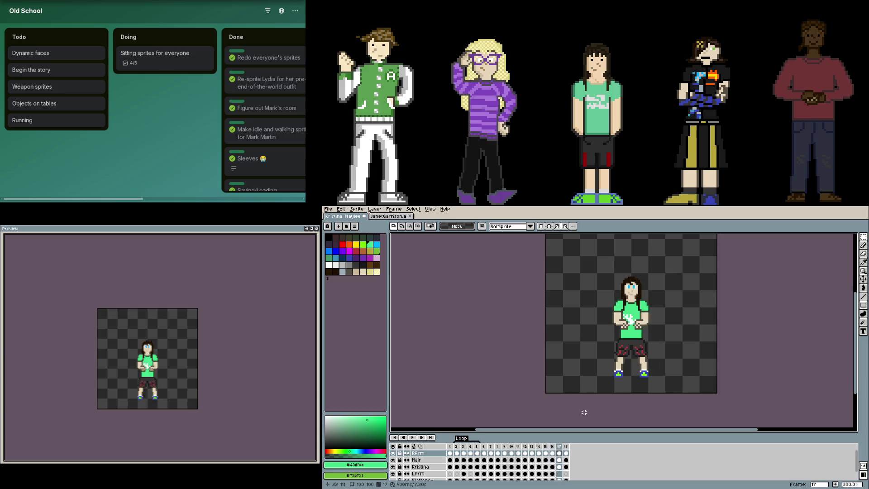
key("Return")
Hide the RArm and LArm layers, compare the arm poses, and leave the right arm hidden
left_click(393, 453)
left_click(393, 474)
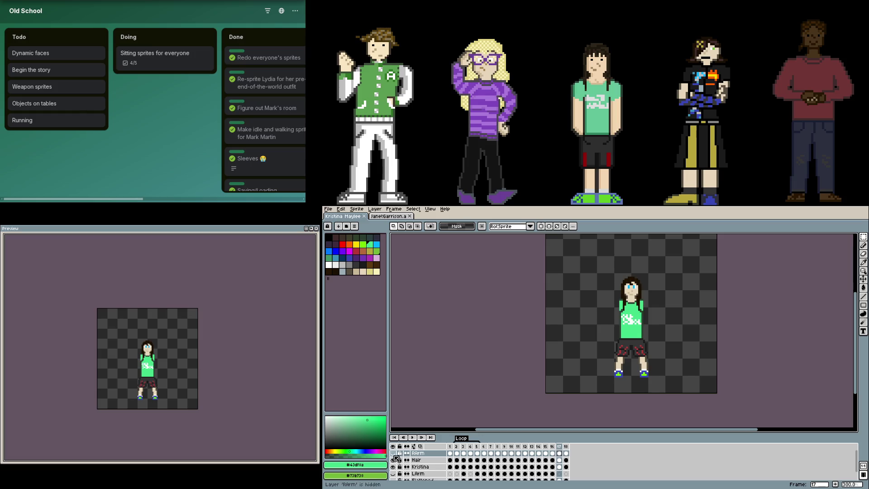
left_click(394, 454)
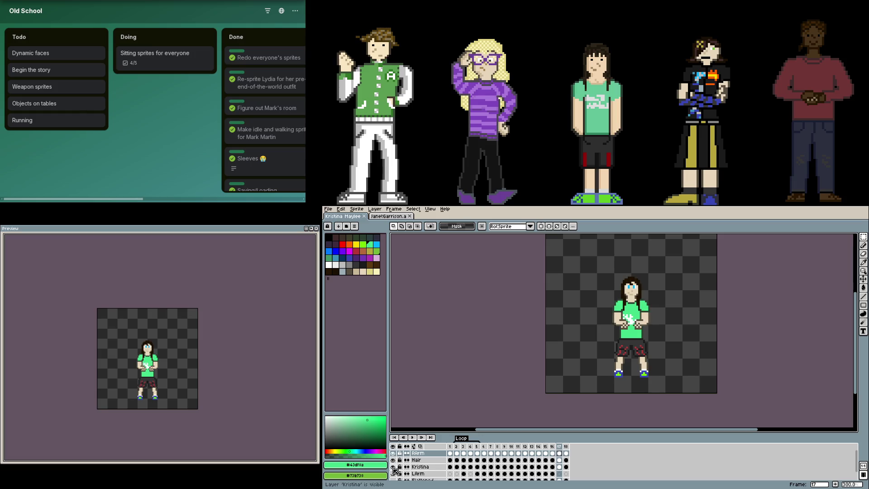
left_click(393, 455)
left_click(394, 454)
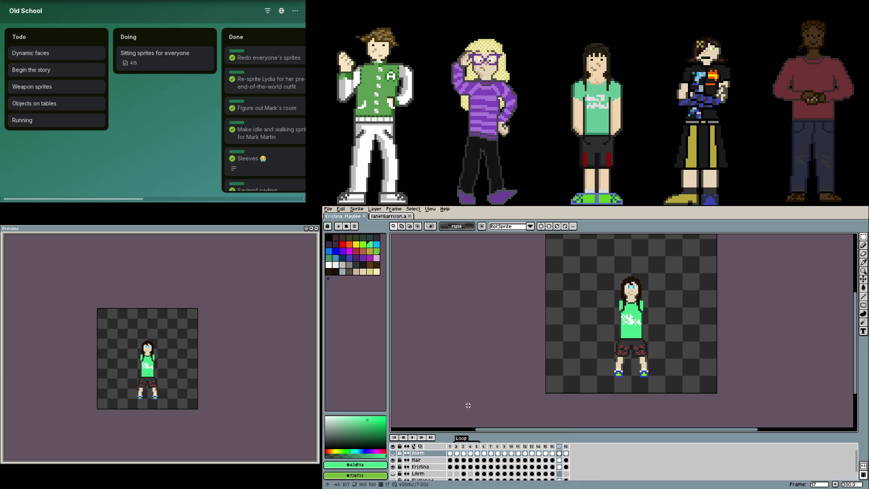
Preview the full character as a sprite sheet, then show only the arm layers
key("ctrl+e")
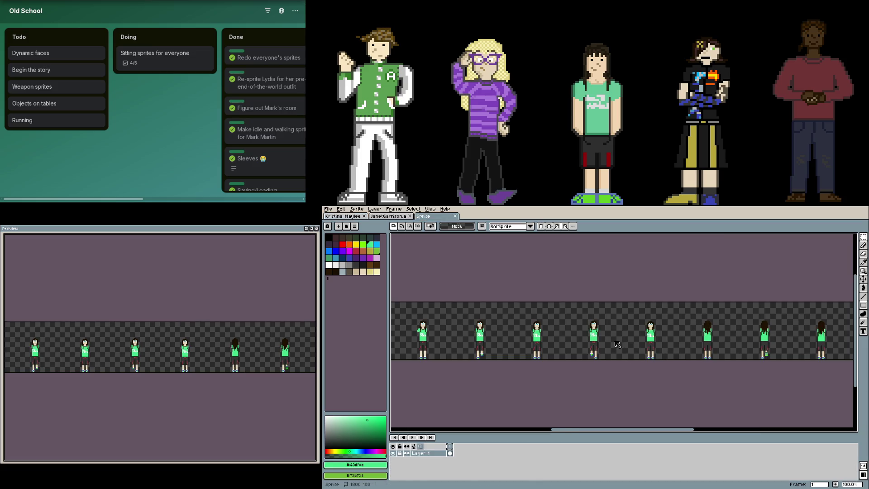
key("ctrl+w")
left_click(393, 454)
left_click(393, 474)
left_click(392, 467)
left_click(392, 460)
Preview the arms-only sprite sheet, restore the body and hair layers, and close the sprites
key("ctrl+e")
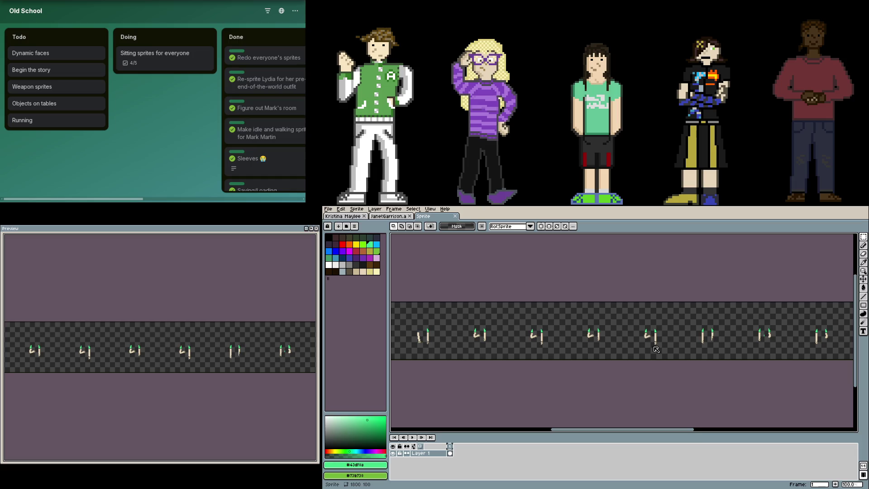
key("ctrl+w")
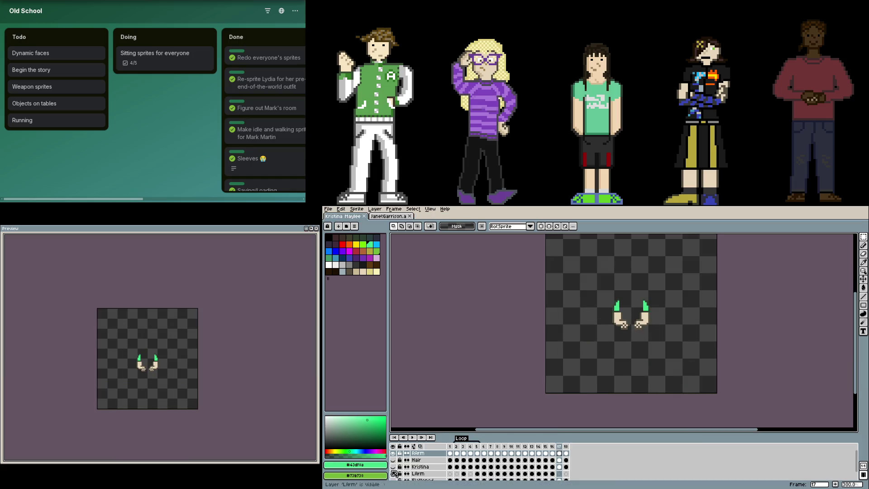
left_click(393, 467)
left_click(394, 460)
scroll(521, 347, "up", 2)
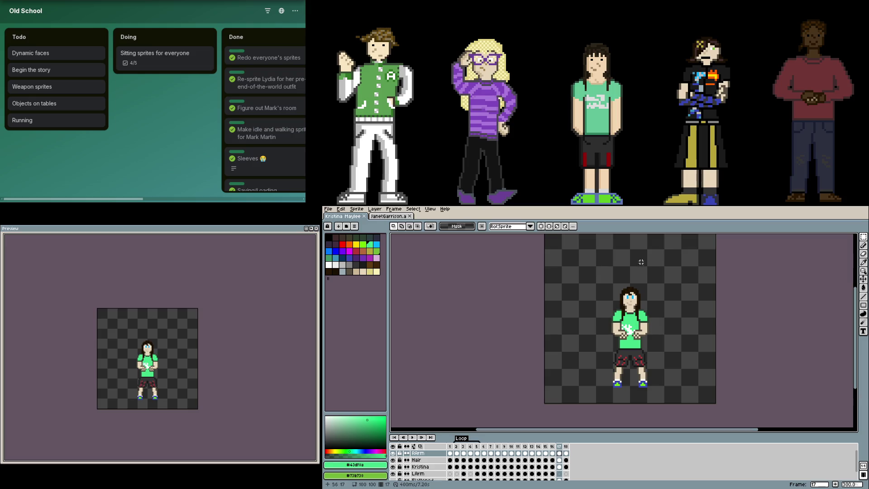
key("ctrl+w")
key("ctrl+w")
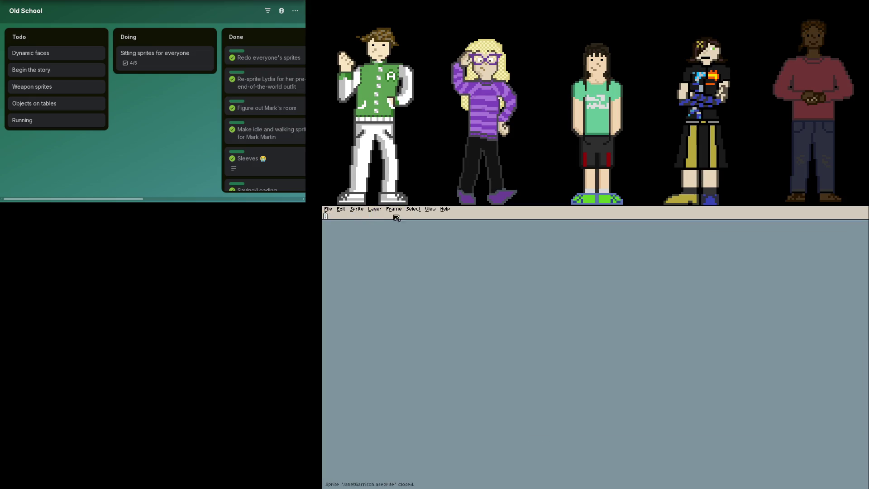
key("ctrl+q")
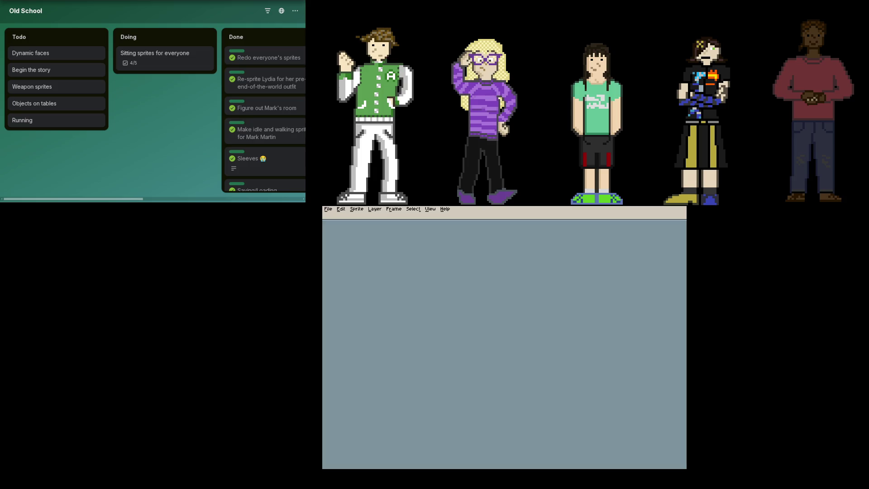
Maximize Aseprite and hide the Arms layer of the JanetGarrison sprite
key("super+Up")
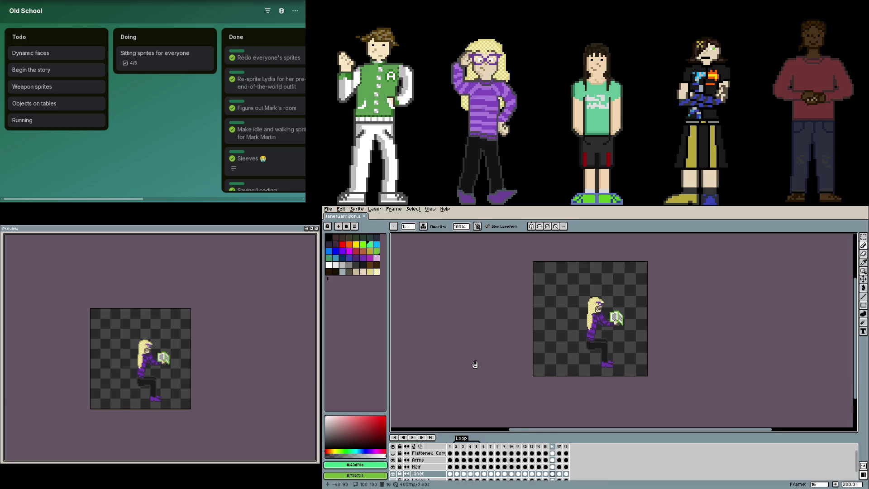
left_click_drag(475, 365, 451, 364)
left_click(393, 461)
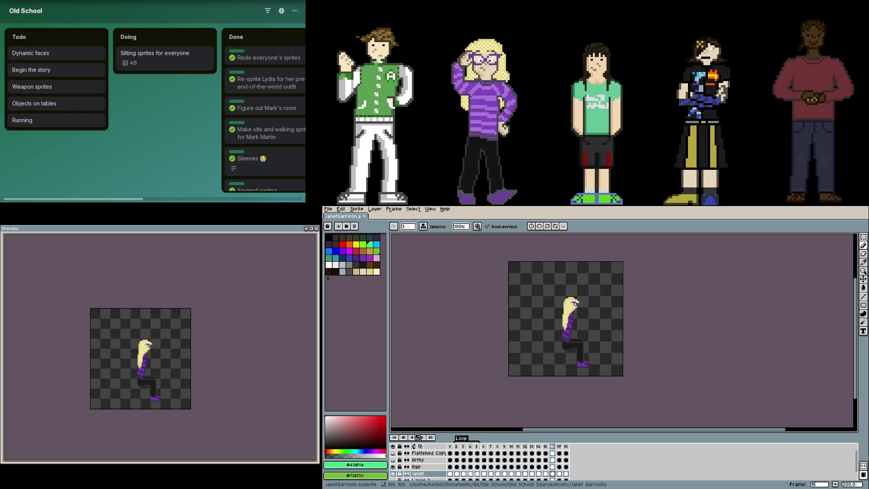
Preview JanetGarrison's 18 frames as a sprite sheet, then close the live preview window
key("ctrl+alt+e")
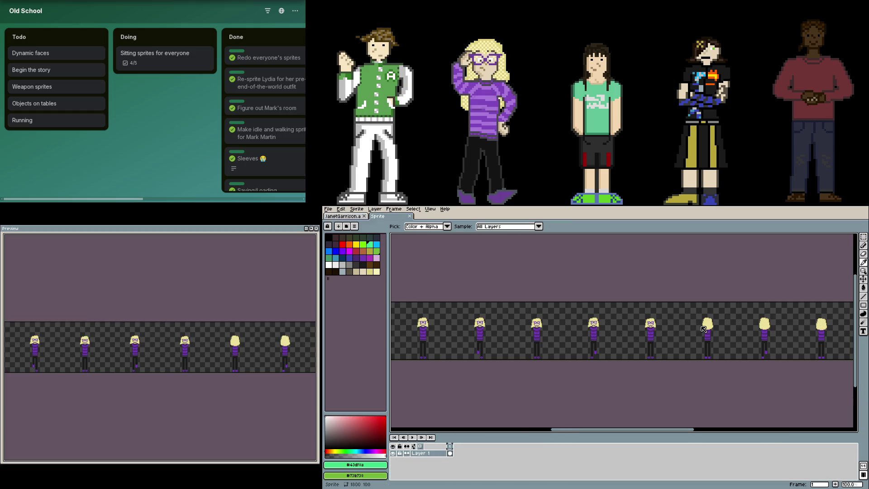
key("b")
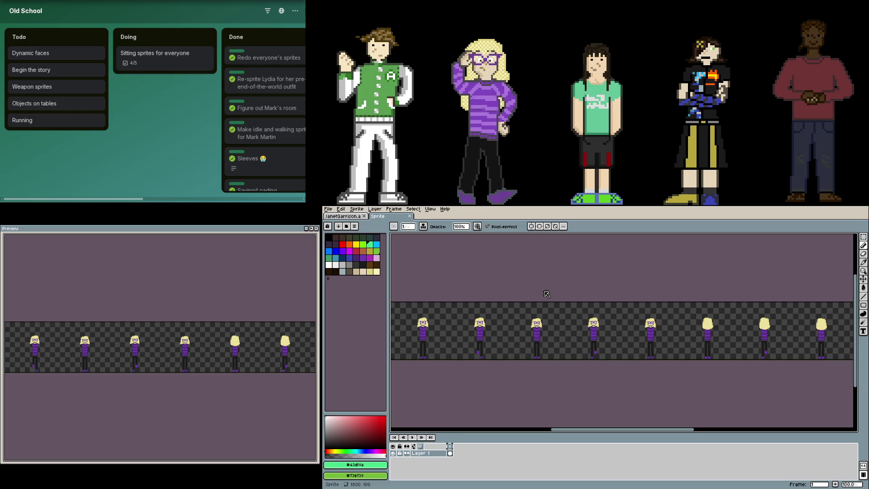
key("ctrl+w")
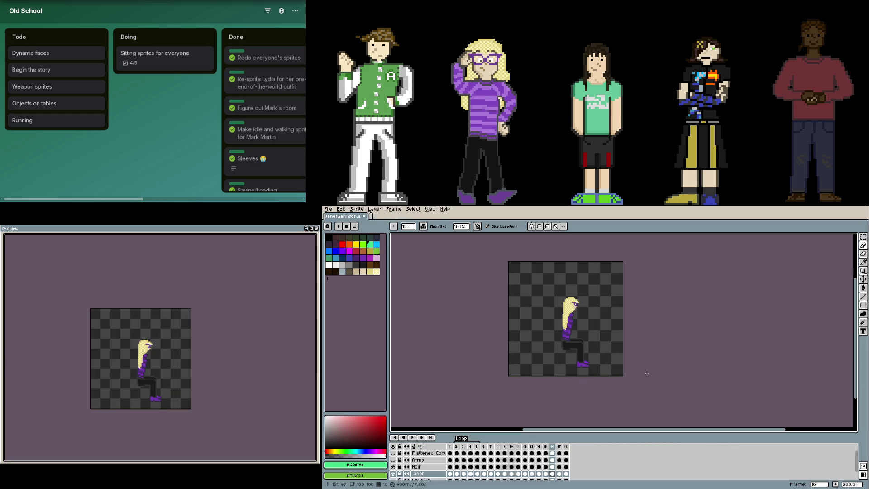
key("alt")
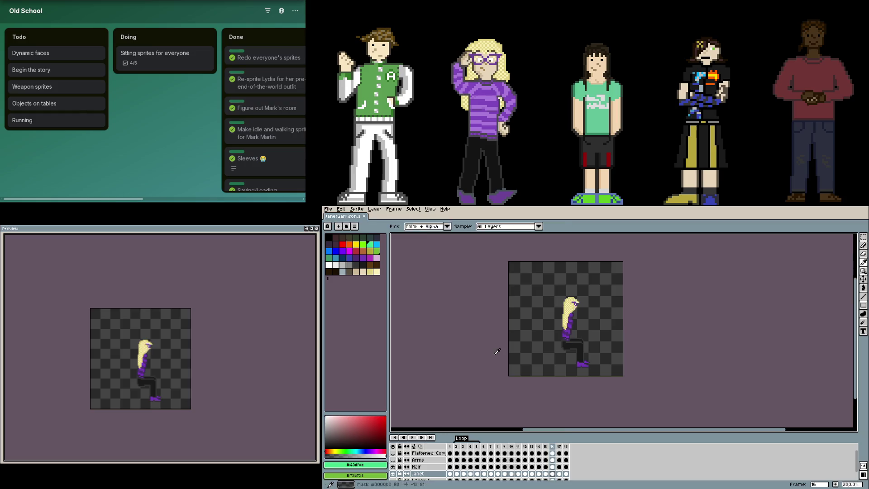
key("ctrl+e")
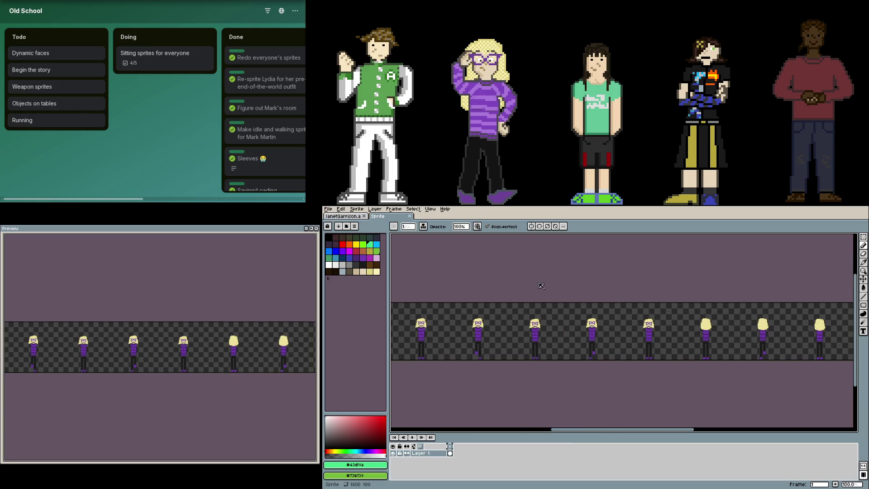
key("ctrl+w")
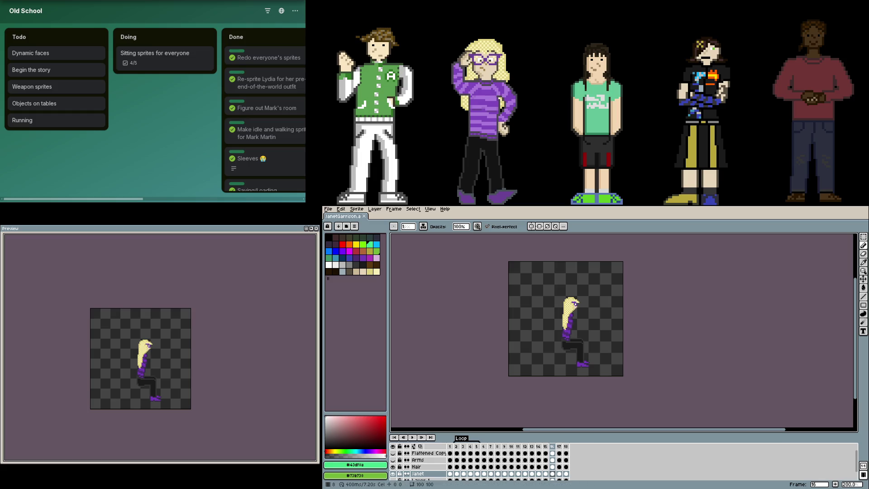
key("F7")
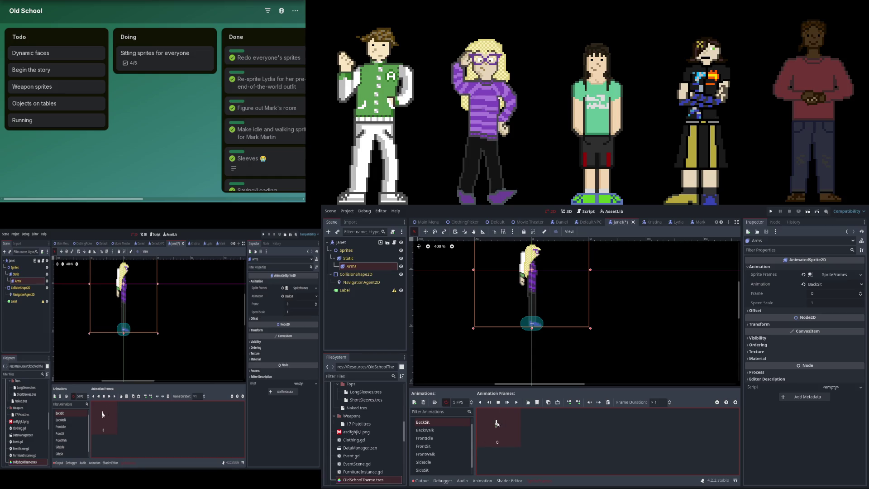
Review the Arms sprite's BackWalk, FrontWalk, SideIdle and SideWalk animations
left_click(442, 430)
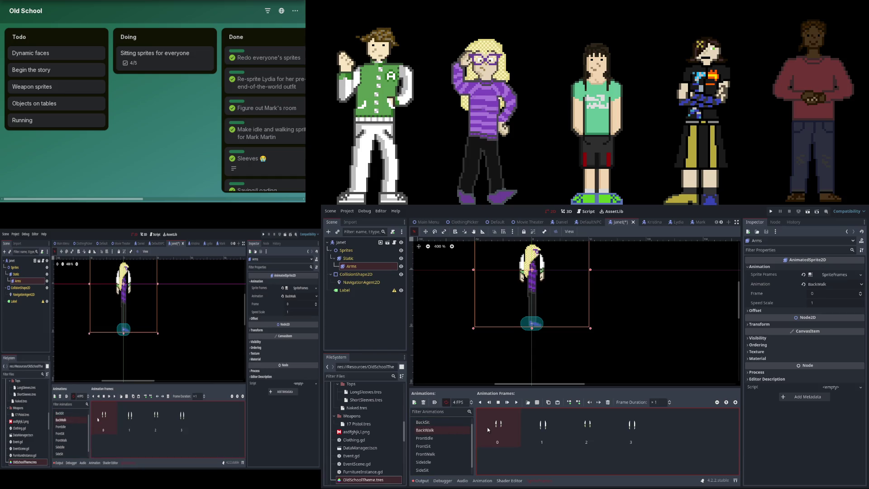
scroll(448, 438, "down", 1)
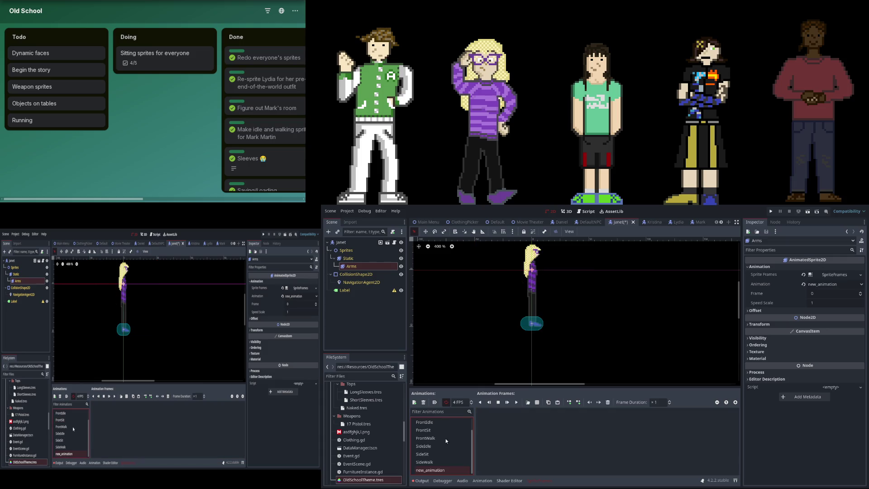
left_click(449, 446)
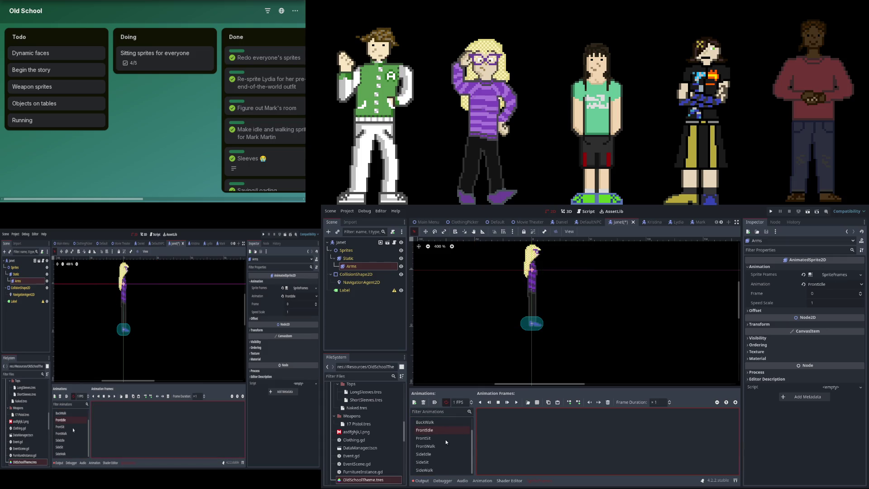
left_click(443, 454)
left_click(433, 469)
scroll(434, 443, "up", 2)
Delete the only frame from the BackIdle arm animation, ending on BackSit
left_click(434, 421)
key("Delete")
left_click(537, 402)
left_click(446, 430)
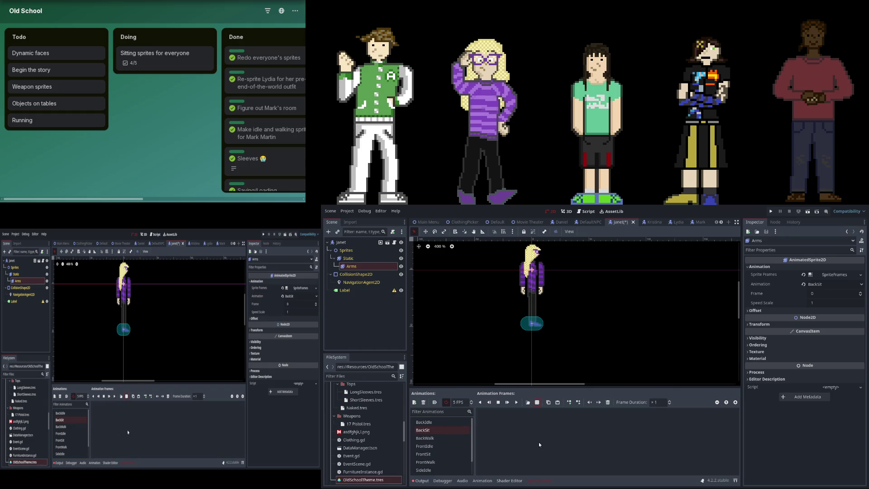
Check the Back and Front arm animations, confirming BackSit and FrontSit have no frames
left_click(440, 438)
key("ctrl+v")
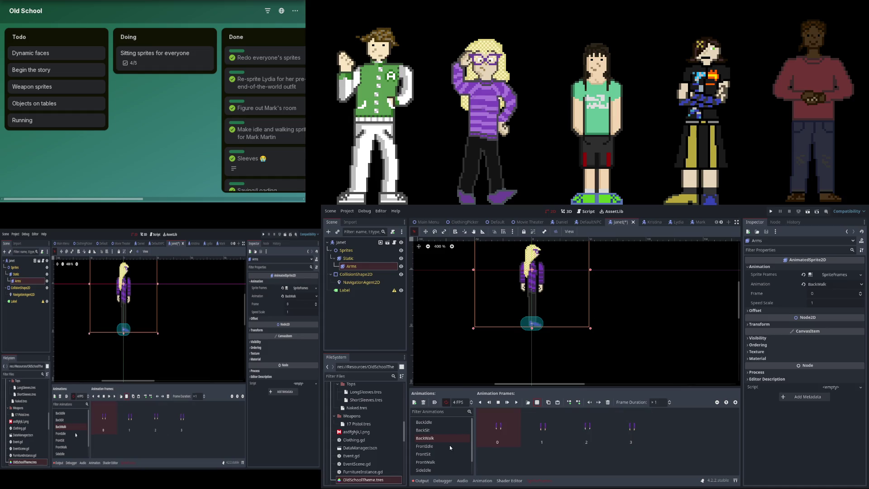
left_click(458, 430)
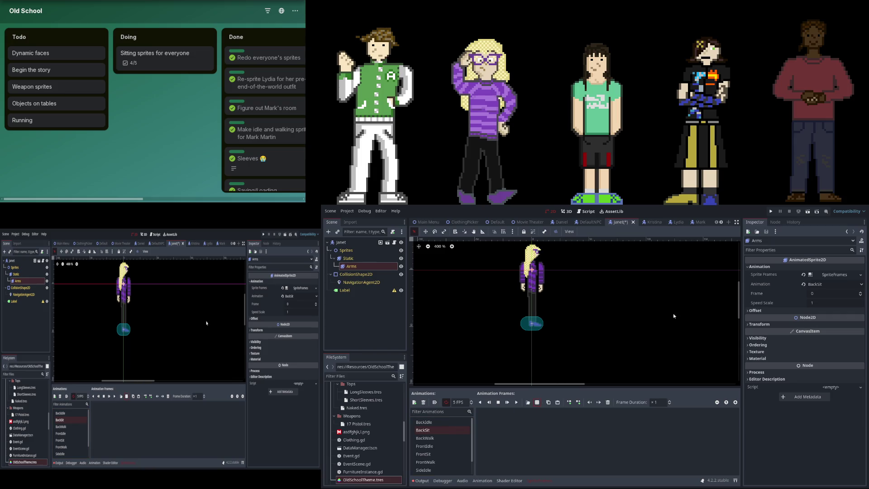
left_click(463, 436)
left_click(466, 446)
left_click(425, 462)
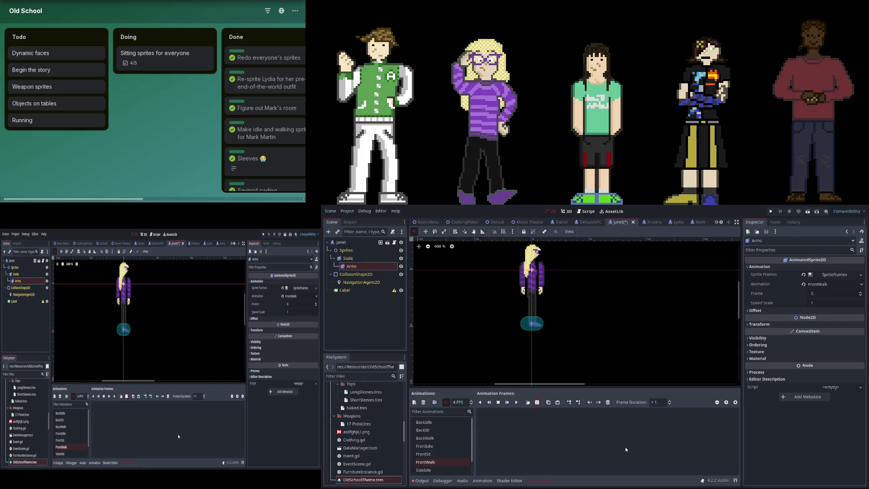
left_click(426, 454)
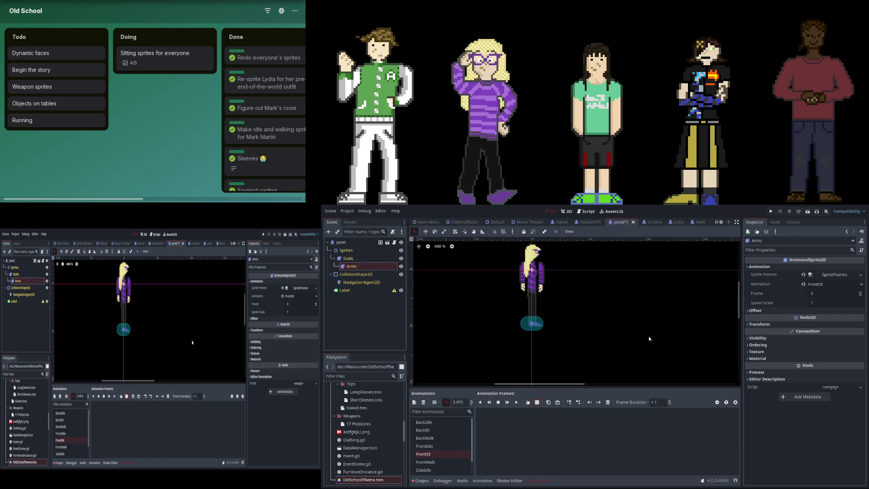
Check the Side arm animations, confirming SideSit is empty, and end on SideIdle's single frame
left_click(447, 462)
scroll(435, 456, "down", 1)
left_click(434, 453)
left_click(538, 402)
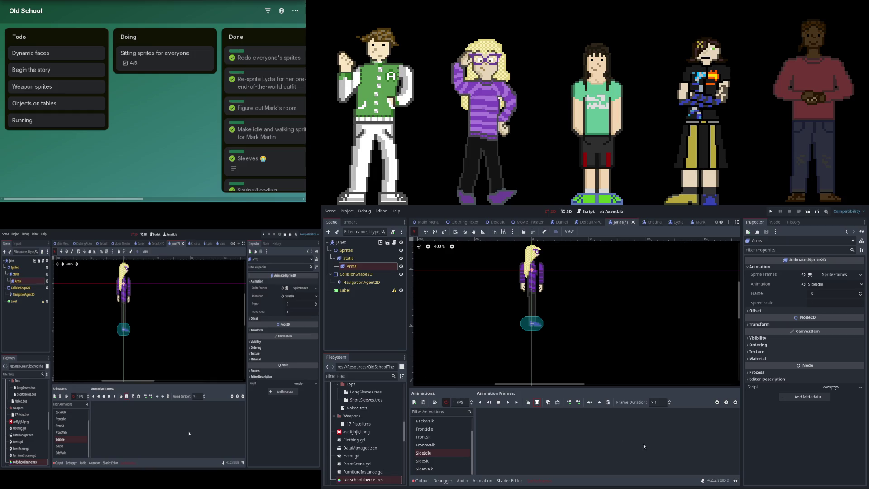
left_click(440, 467)
left_click(536, 402)
key("Up")
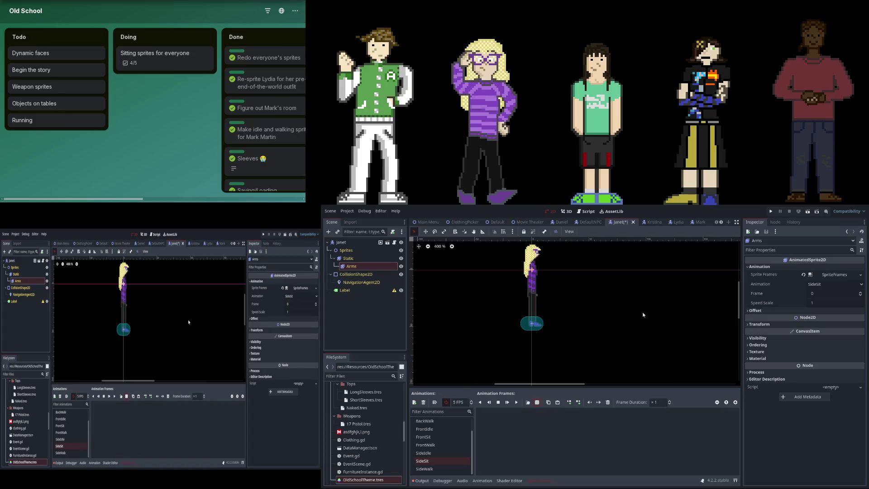
left_click(469, 452)
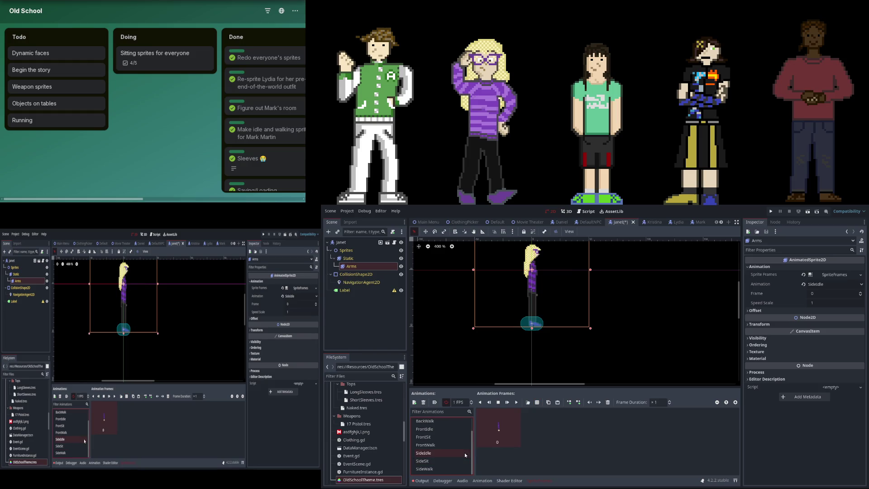
Select Janet's Arms node and toggle its draw-behind-parent visibility setting
left_click(356, 262)
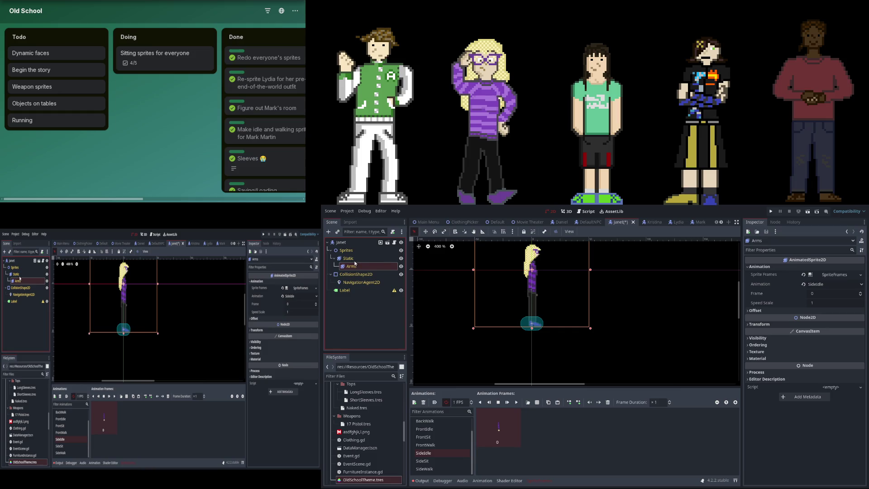
left_click(762, 339)
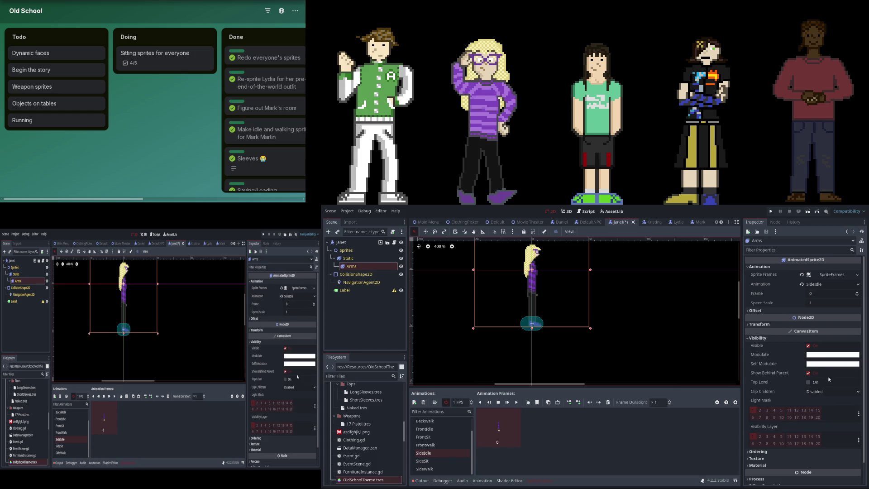
left_click(808, 373)
left_click(758, 338)
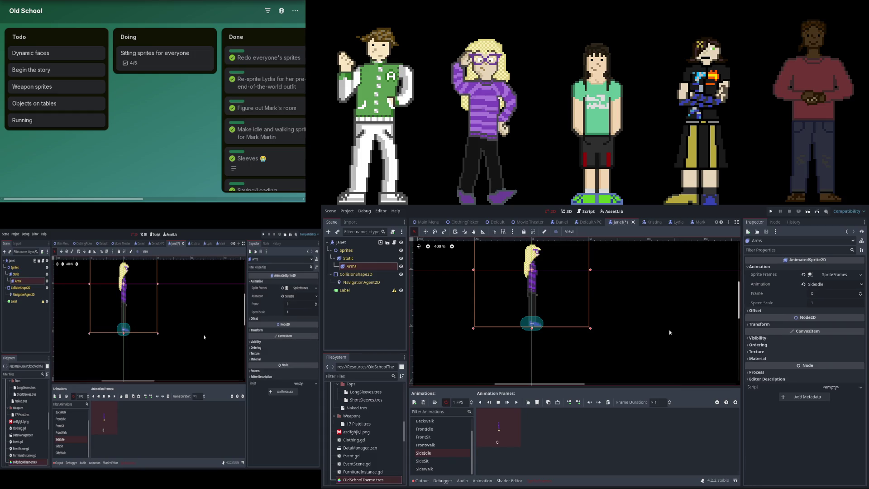
Preview Janet's arm poses in the SideSit, SideIdle and FrontIdle animations
left_click(430, 462)
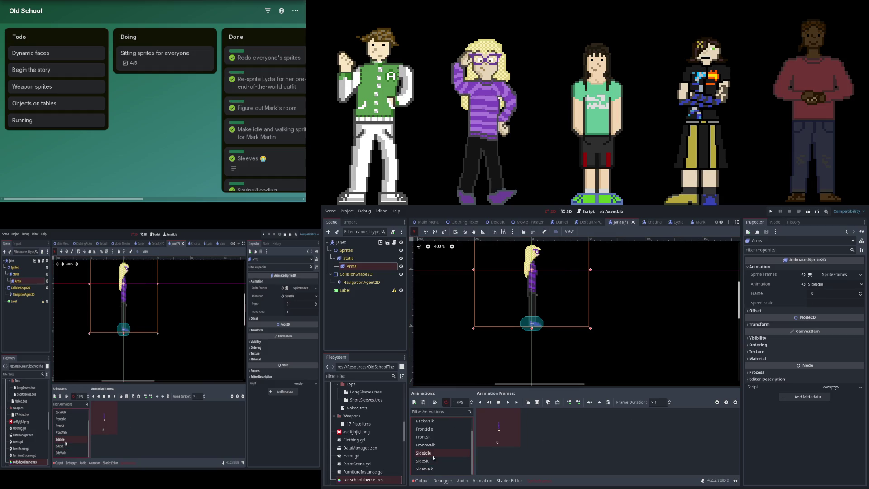
left_click(433, 454)
scroll(433, 455, "up", 1)
left_click(433, 448)
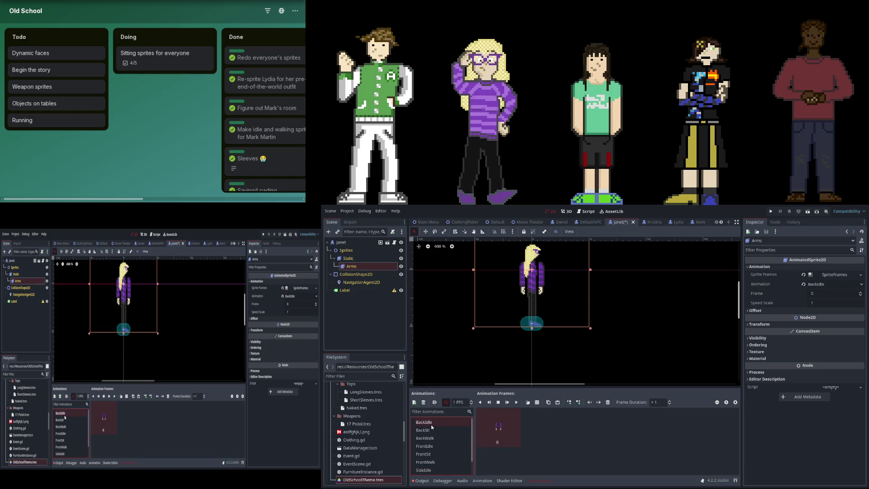
scroll(433, 450, "down", 1)
left_click(438, 455)
left_click(435, 463)
left_click(437, 456)
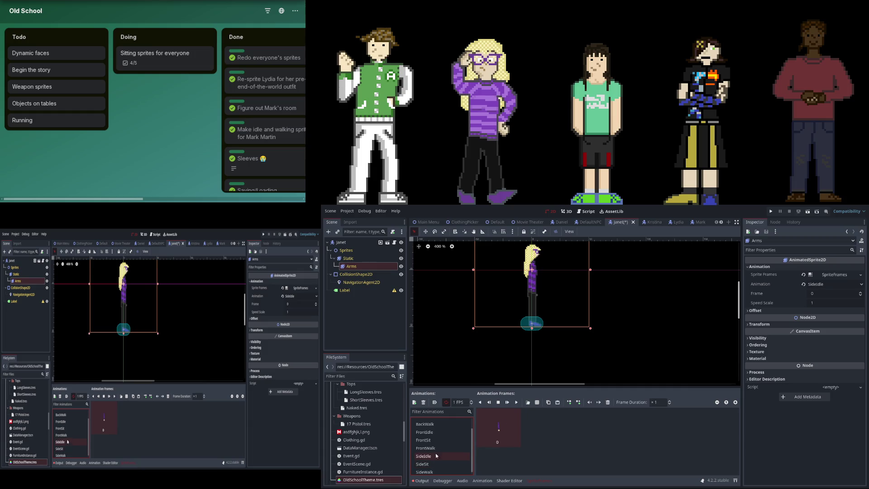
Raise the Arms node's Ordering Z Index from -1 to 0, then switch to the Daniel scene
left_click(379, 257)
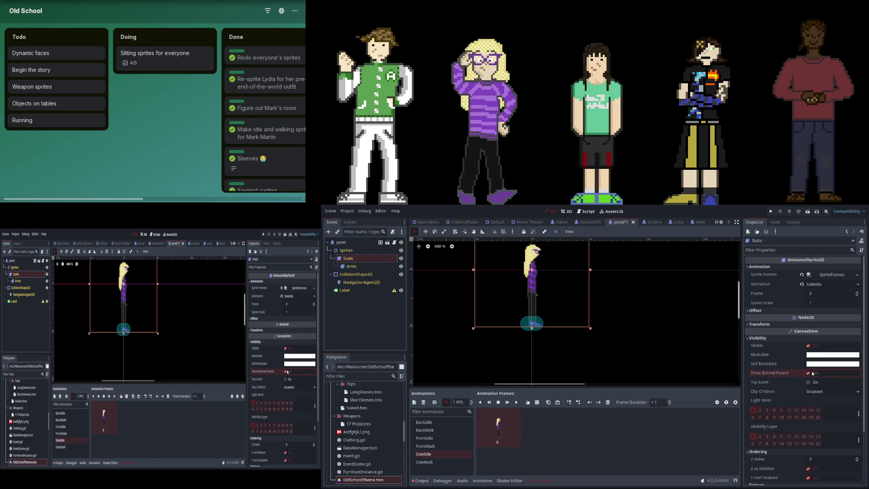
left_click(373, 266)
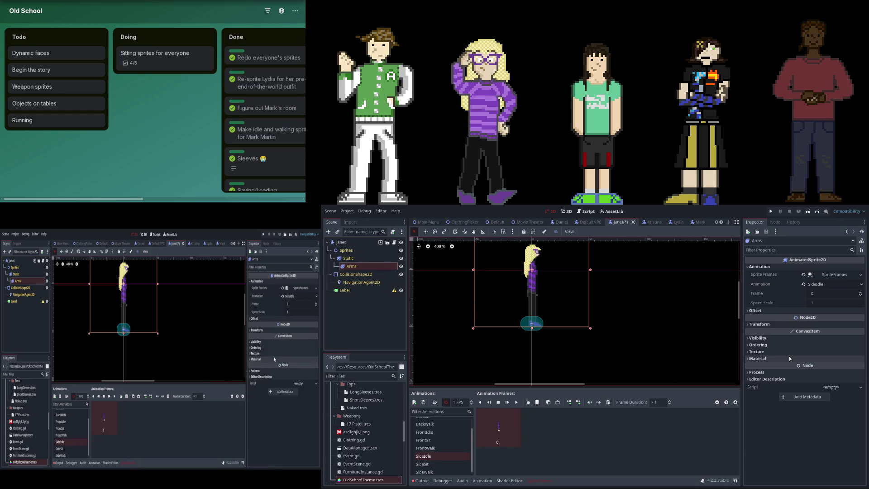
left_click(782, 338)
left_click(780, 338)
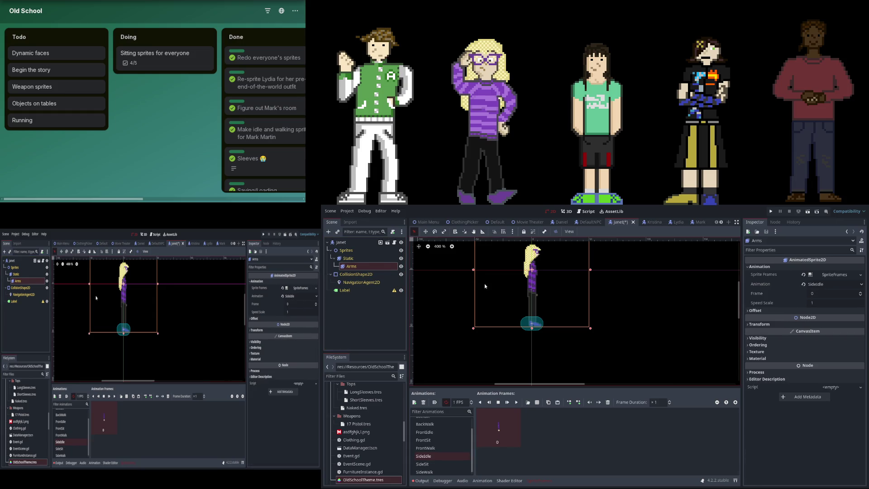
left_click(758, 339)
left_click(758, 340)
left_click(758, 340)
left_click(759, 340)
left_click(759, 345)
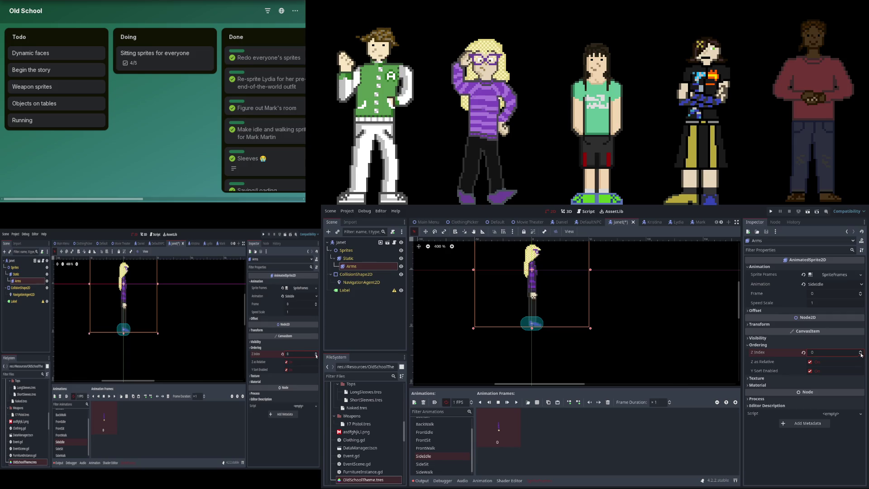
left_click(860, 352)
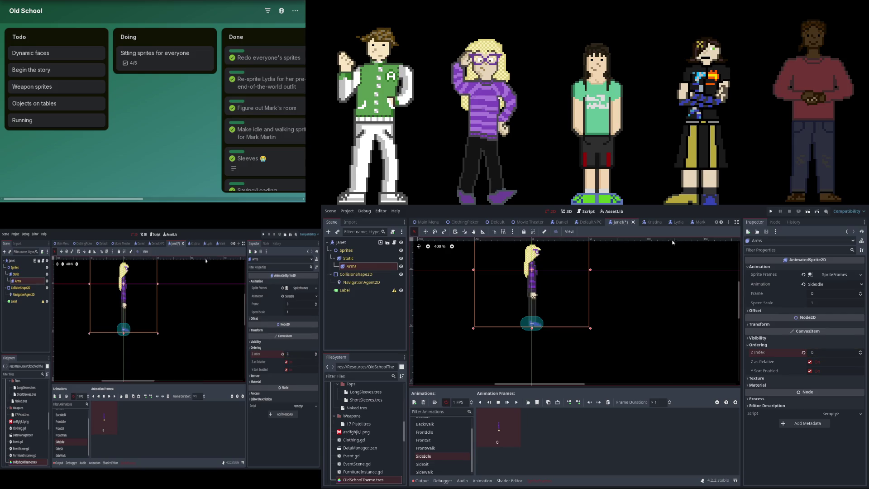
left_click(561, 222)
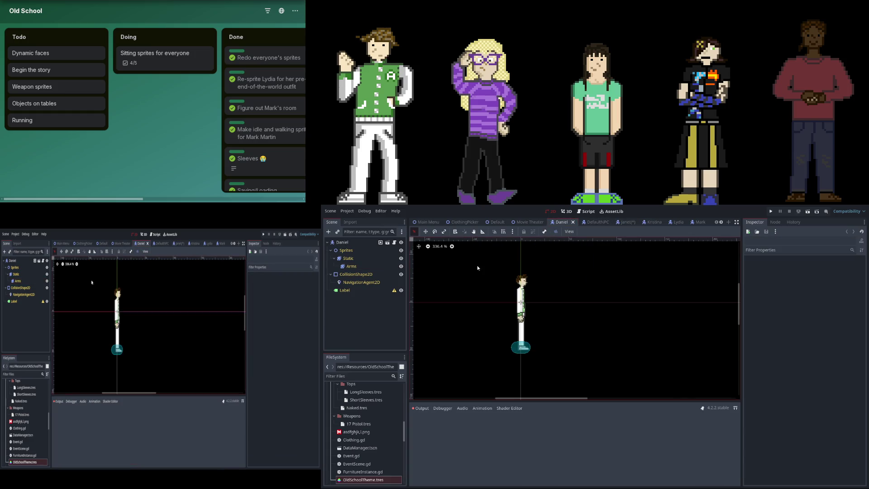
Set Daniel's Arms Z Index to 0, then move through the Janet tab to Kristina's scene
scroll(525, 293, "up", 1)
left_click(524, 294)
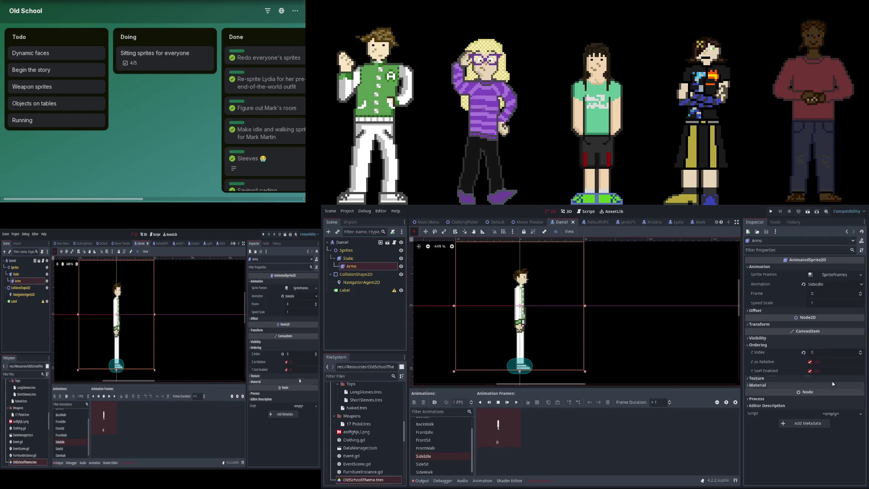
left_click(804, 353)
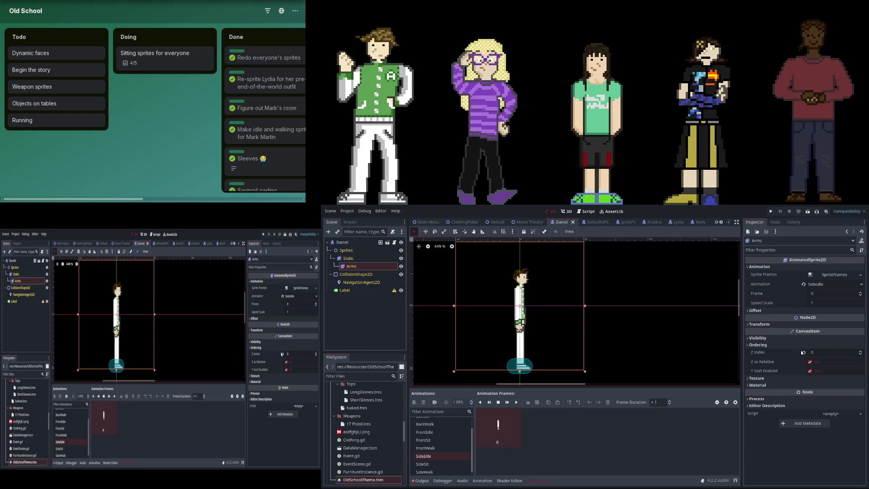
left_click(861, 351)
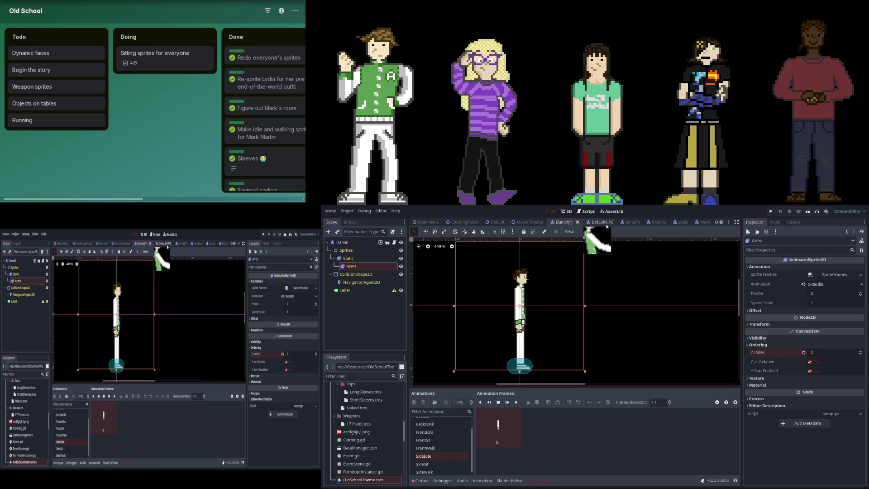
left_click(632, 222)
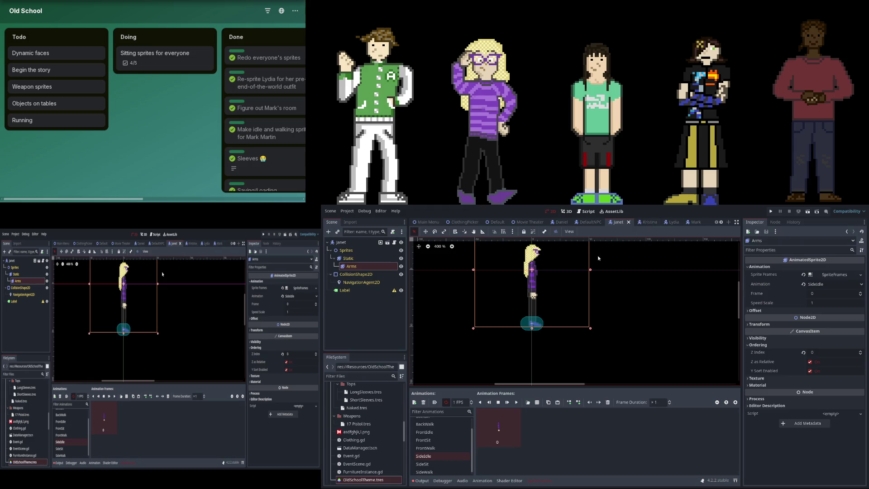
left_click(647, 222)
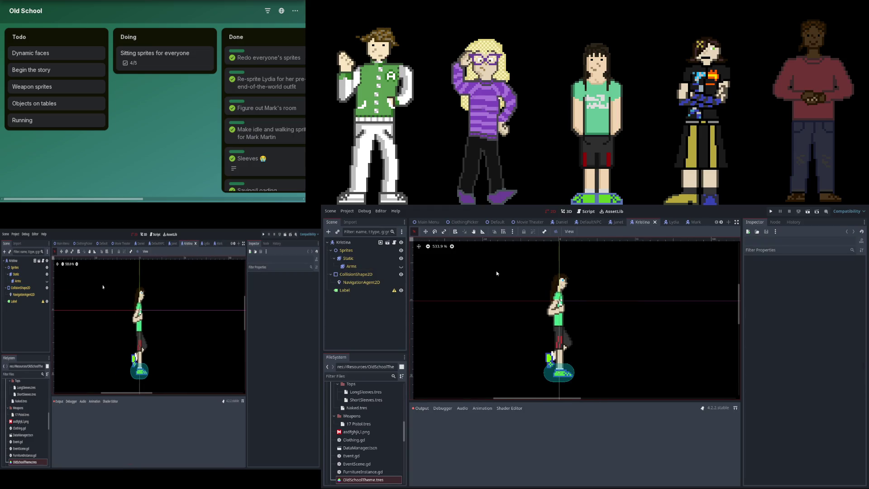
Inspect Kristina's Static SideWalk frames, then select Arms and expand its Animation properties
left_click(374, 259)
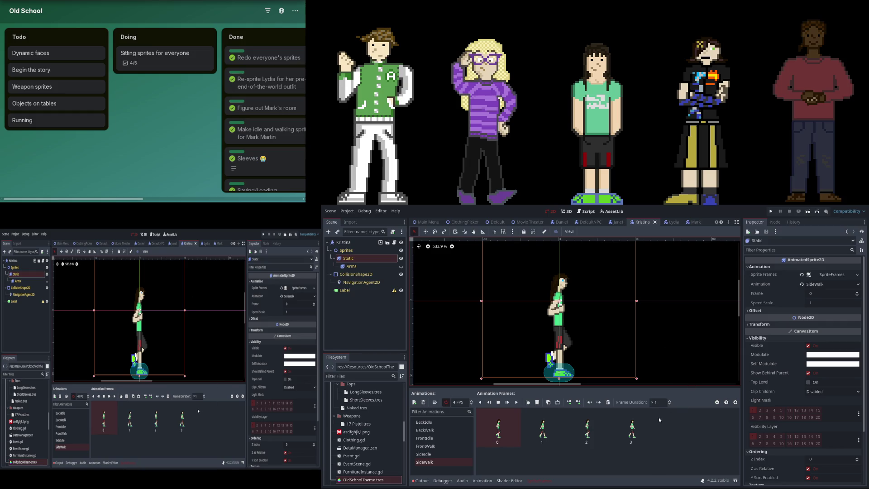
left_click(599, 457)
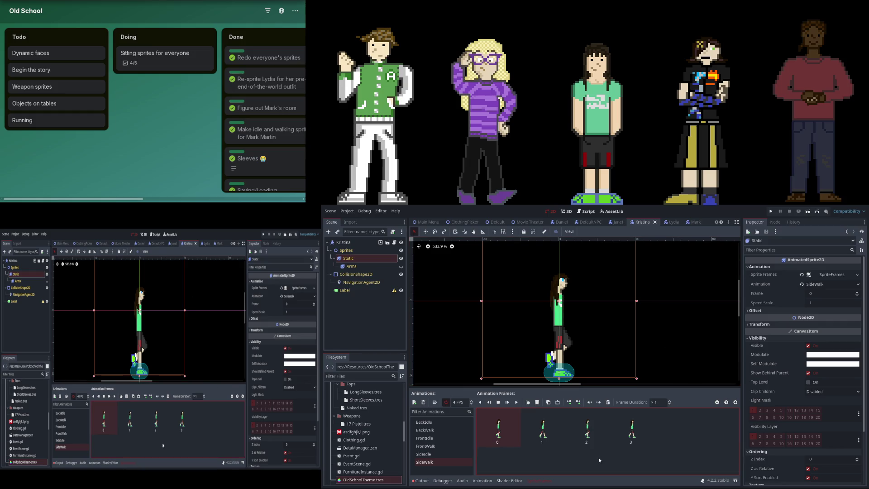
left_click(352, 266)
left_click(780, 266)
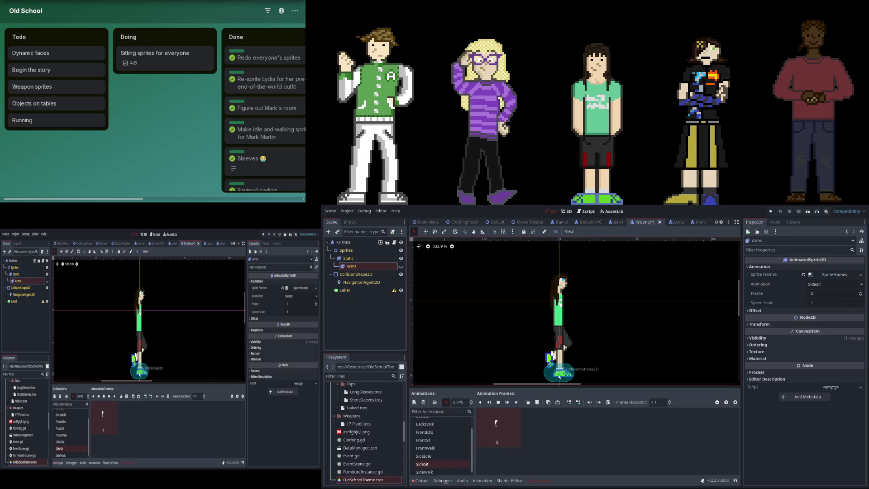
Browse Kristina's BackIdle, BackWalk, FrontSit, FrontWalk, SideIdle and SideWalk arm animations, ending on BackSit
scroll(449, 423, "up", 2)
left_click(448, 422)
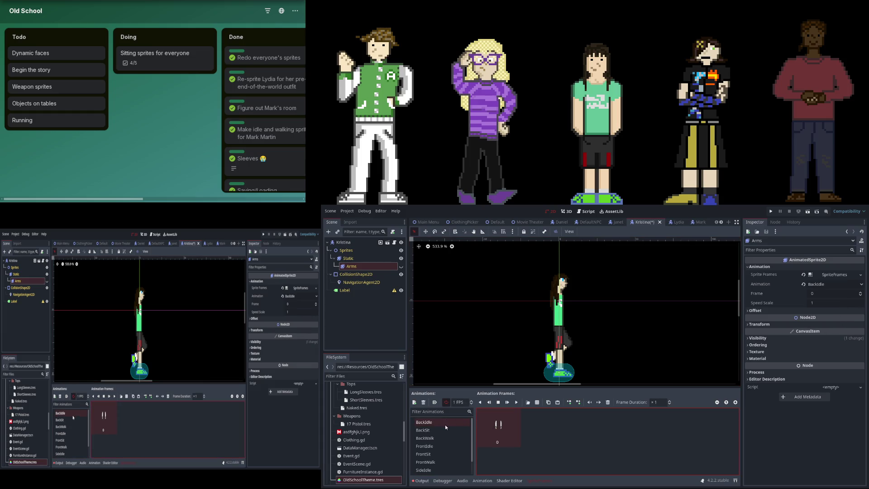
left_click(448, 438)
left_click(438, 455)
scroll(444, 446, "down", 1)
left_click(430, 445)
left_click(442, 452)
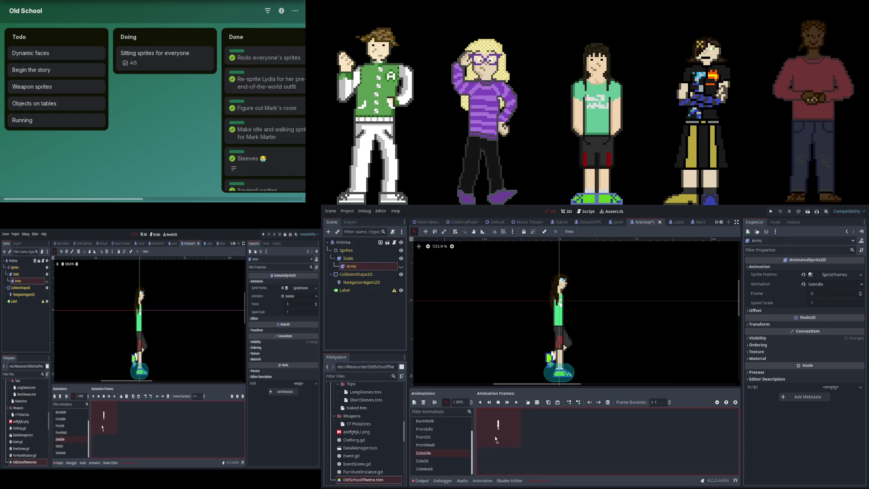
left_click(428, 469)
scroll(428, 430, "up", 2)
left_click(428, 423)
left_click(538, 404)
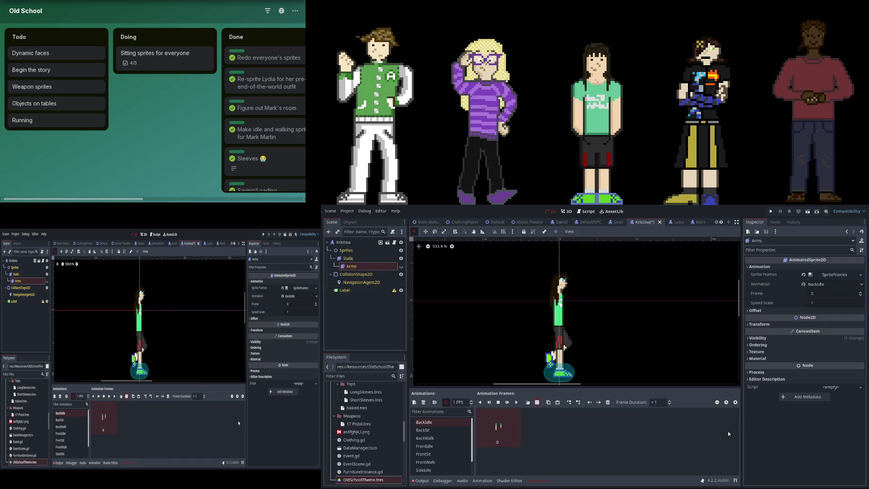
left_click(423, 430)
Paste the copied arm frame into BackSit, remove it, and paste it again
key("ctrl+v")
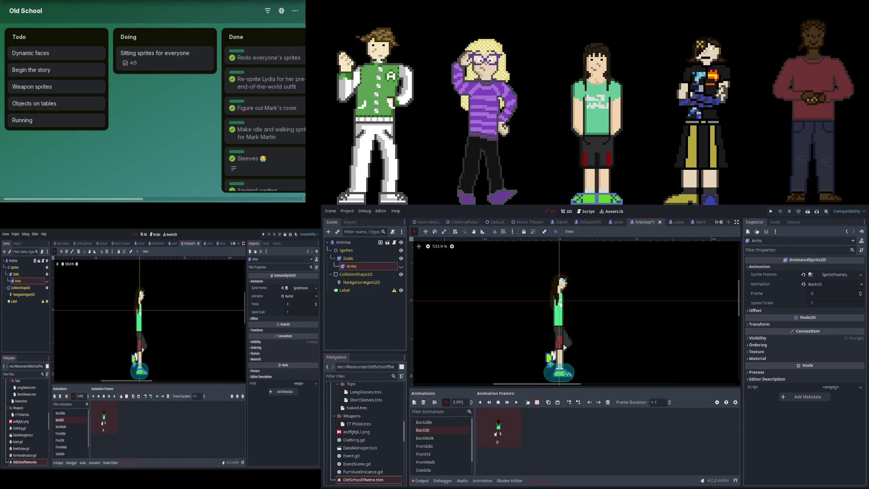
key("Delete")
key("ctrl+v")
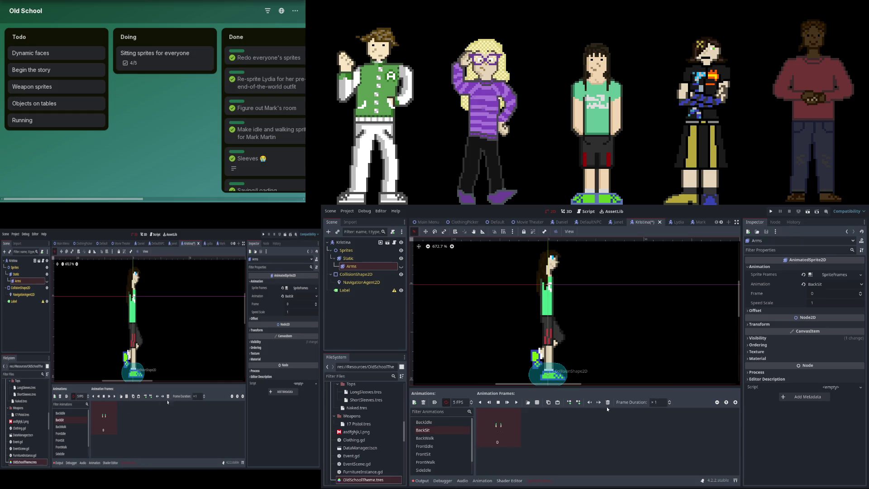
Inspect Kristina's BackWalk, FrontIdle, FrontSit, FrontWalk, SideIdle, SideSit and four-frame SideWalk arm animations
left_click(457, 438)
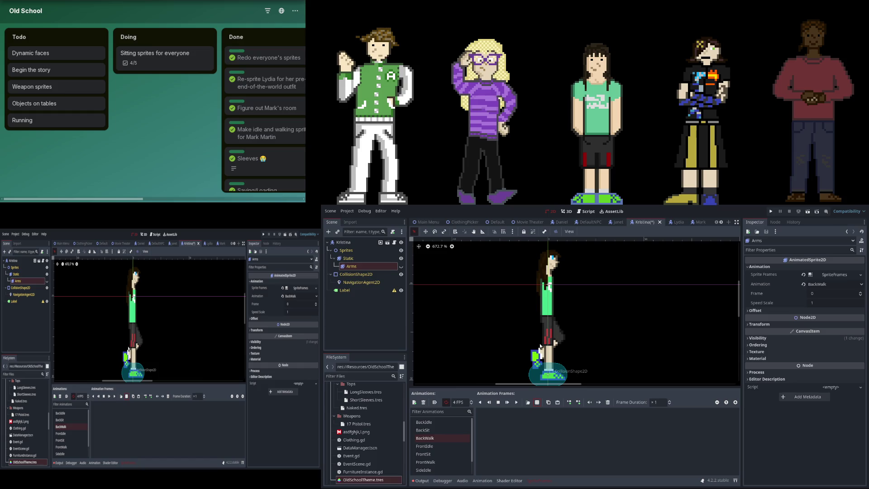
left_click(453, 446)
left_click(539, 403)
left_click(460, 454)
left_click(426, 462)
left_click(426, 470)
scroll(447, 455, "down", 1)
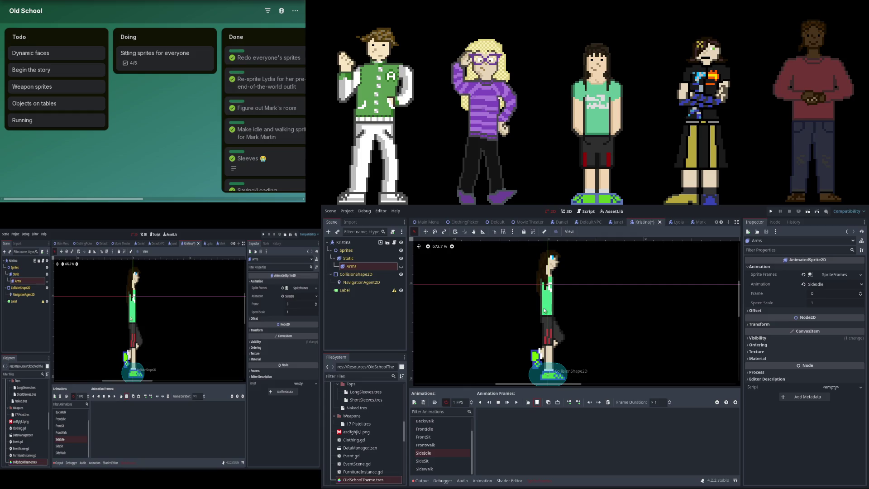
left_click(455, 460)
left_click(430, 469)
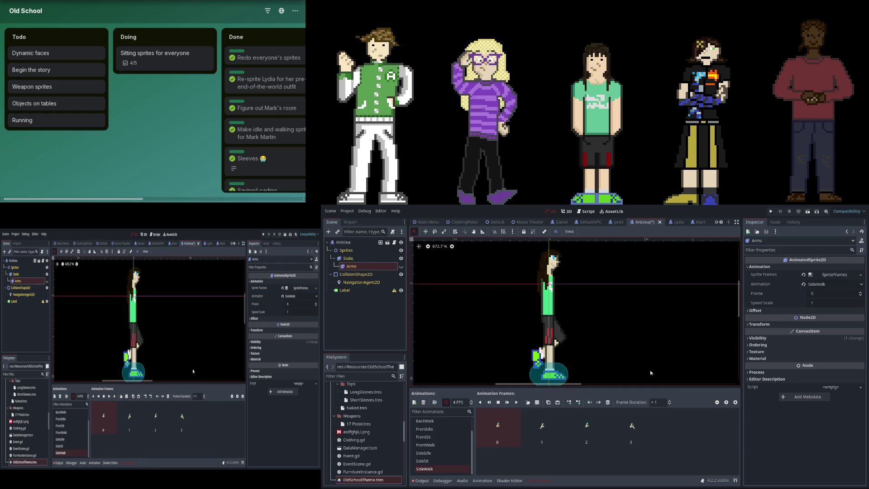
left_click(684, 447)
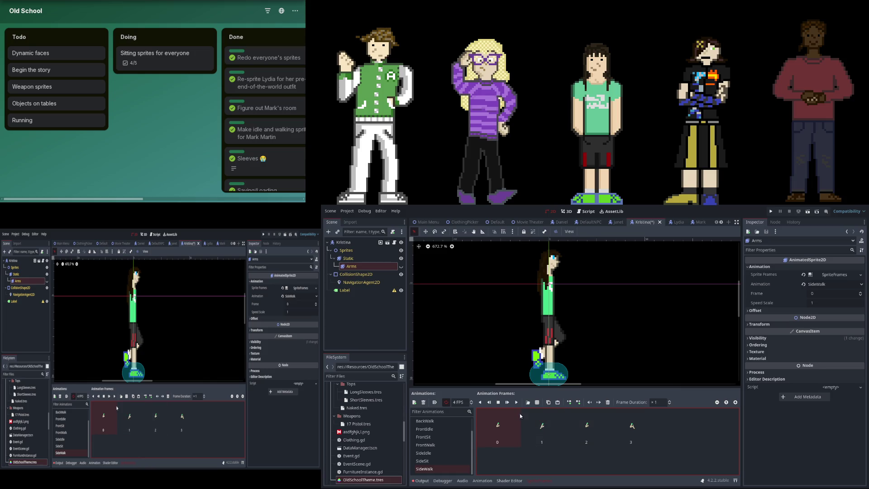
Preview the SideWalk arm animation and set the Arms Z Index to 0
key("Right")
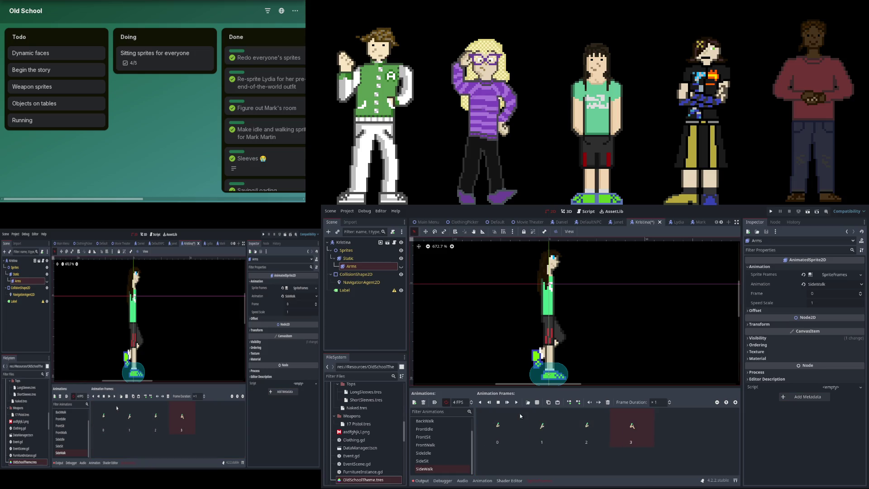
scroll(436, 424, "up", 2)
left_click(517, 402)
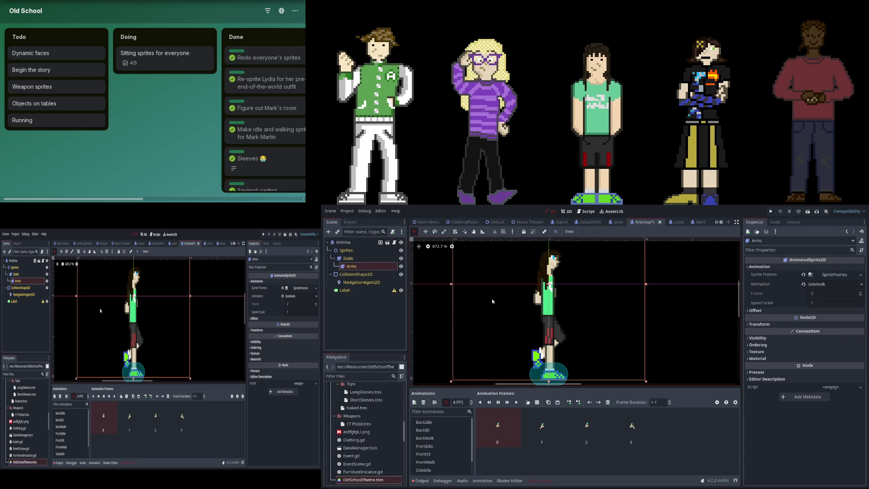
left_click(765, 345)
left_click(860, 350)
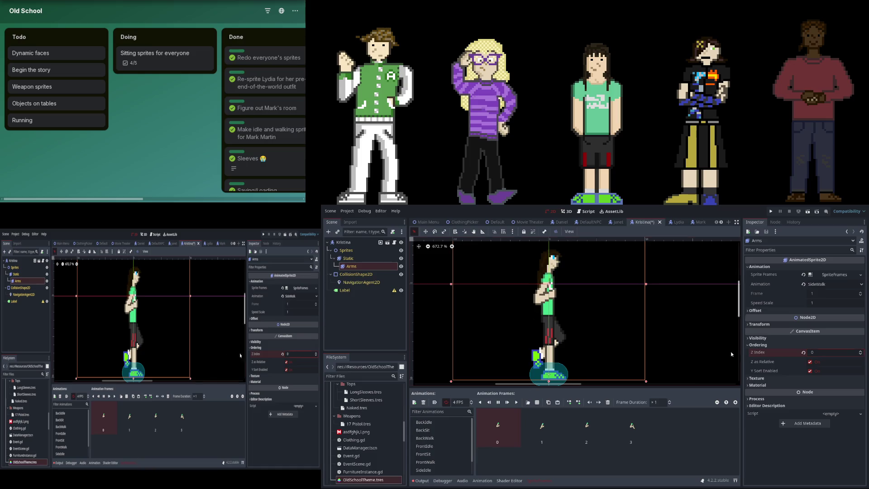
Stop the preview and close Kristina's scene to reach Lydia's
left_click(498, 402)
scroll(437, 457, "down", 2)
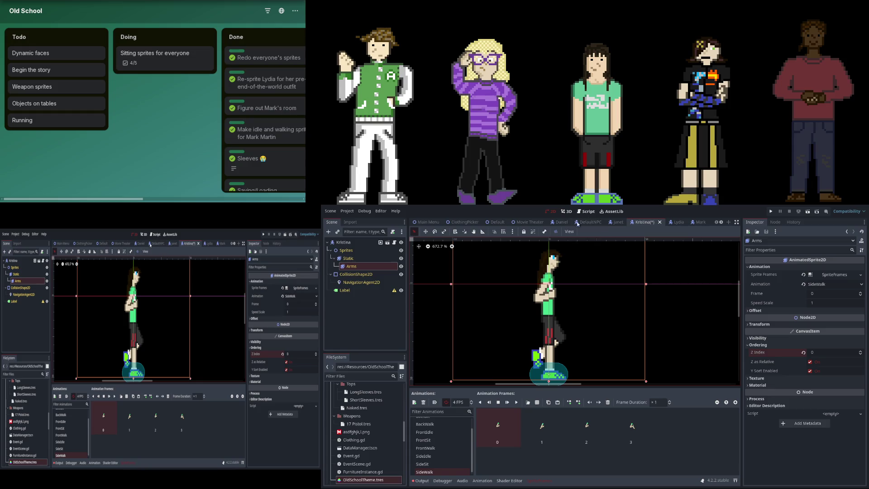
left_click(660, 222)
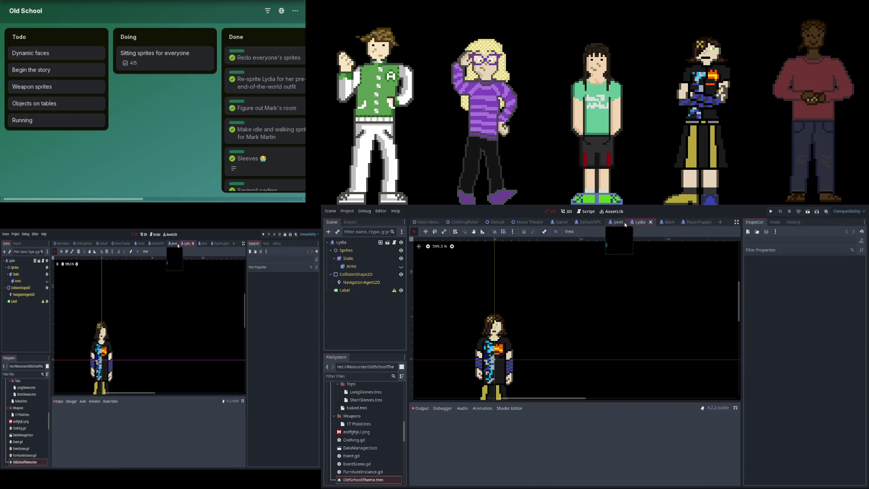
Select Lydia's Static sprite and delete the single frame in its FrontIdle animation
scroll(539, 298, "down", 5)
scroll(538, 298, "left", 4)
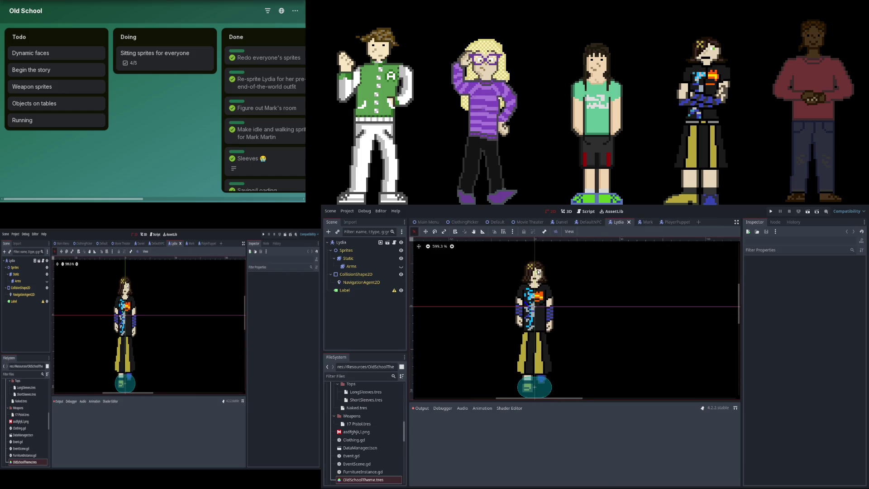
left_click(354, 261)
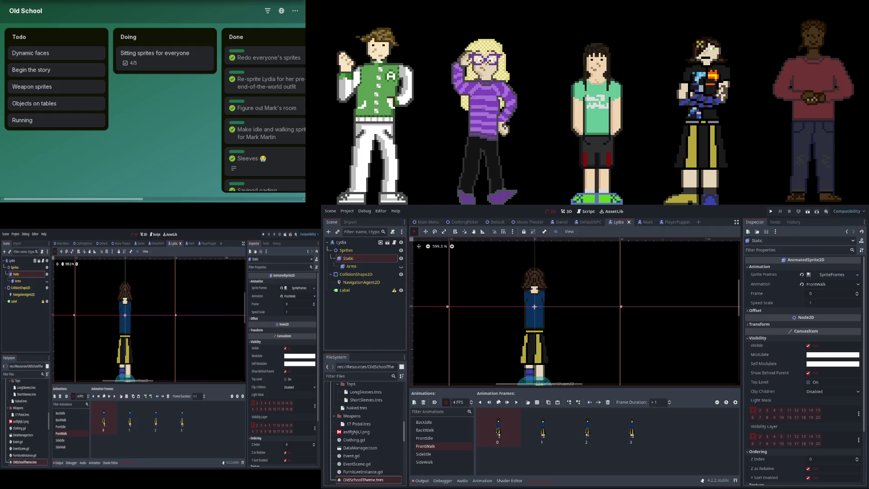
left_click(444, 430)
left_click(444, 437)
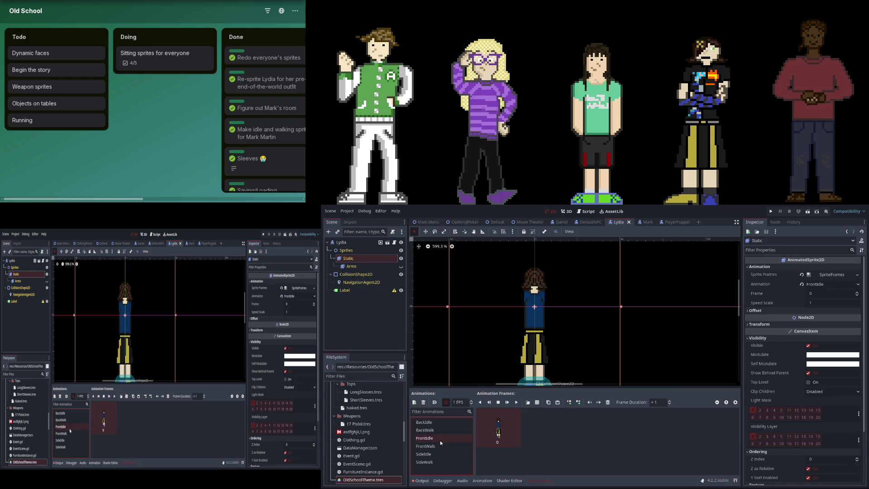
left_click(440, 446)
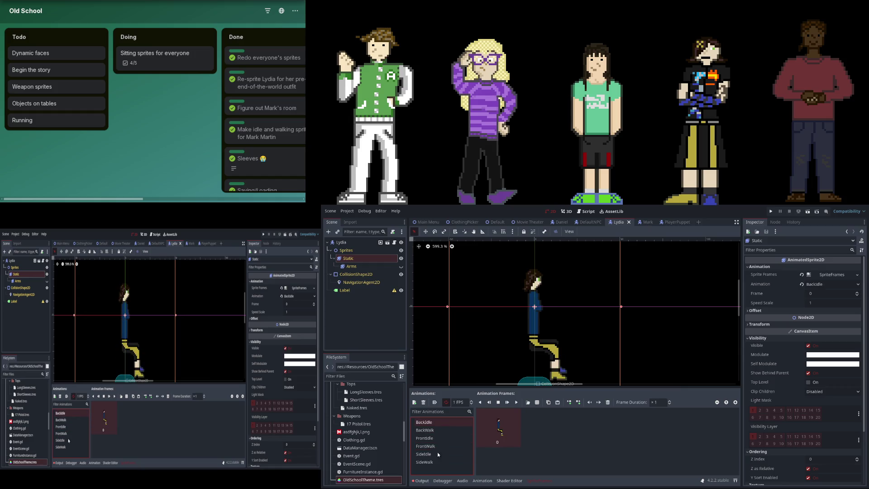
left_click(494, 432)
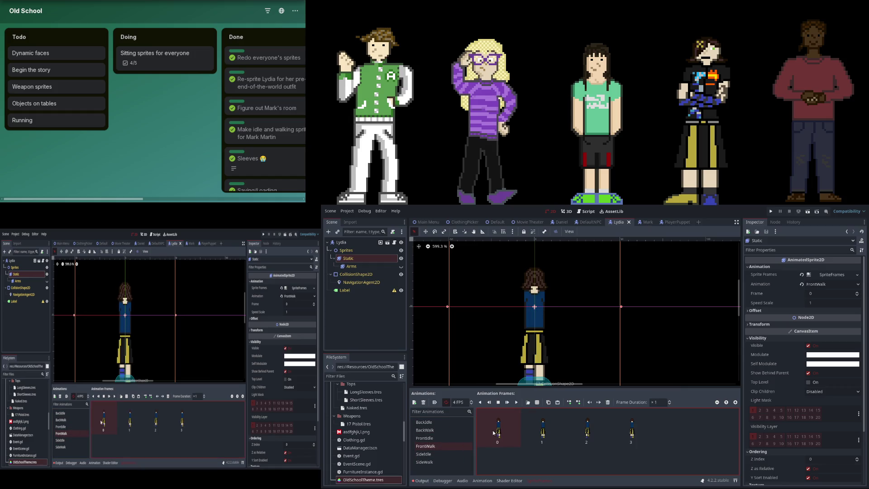
left_click(439, 438)
key("Delete")
left_click(536, 403)
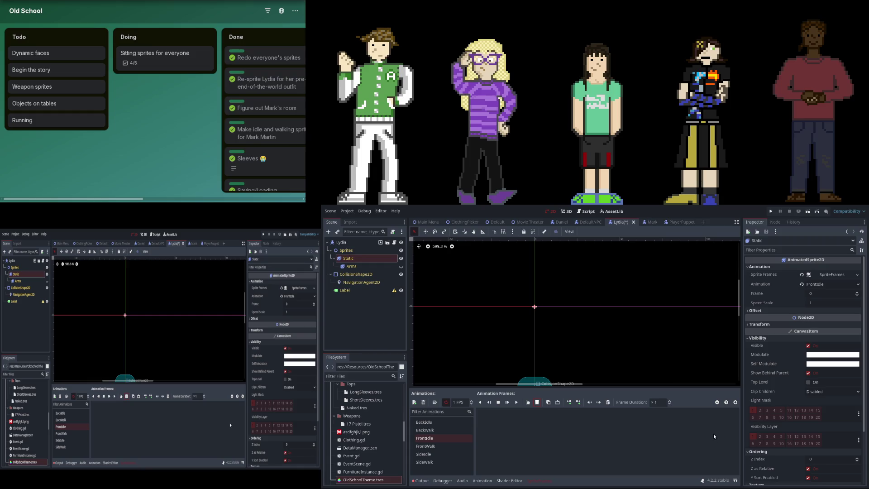
Delete both BackWalk frames from the Static sprite, then review BackIdle and SideIdle
left_click(452, 446)
left_click(539, 402)
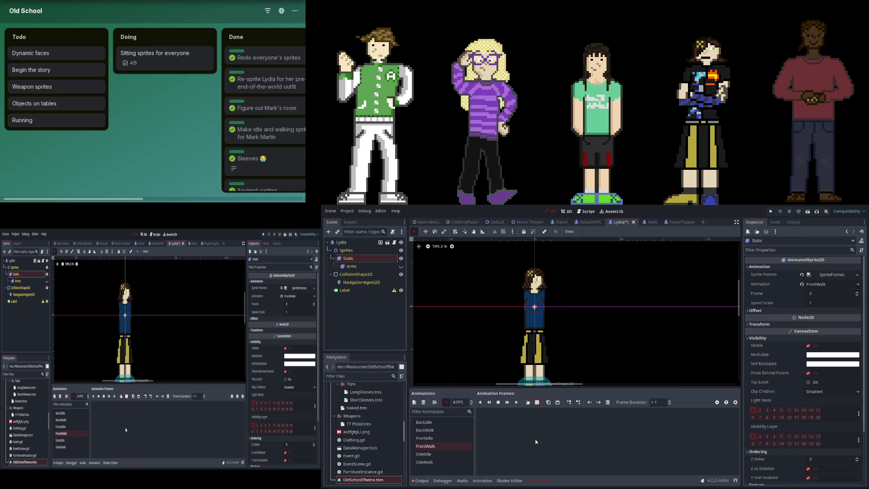
left_click(455, 430)
key("Delete")
key("Delete")
left_click(445, 422)
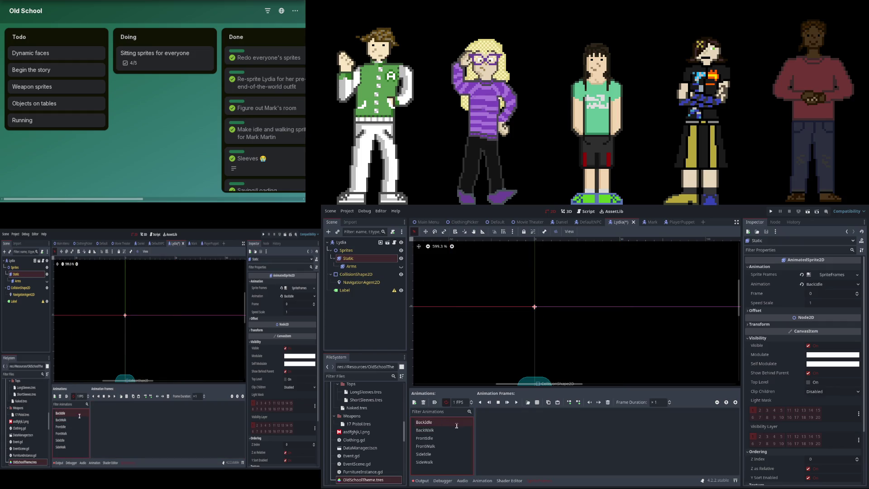
left_click(425, 430)
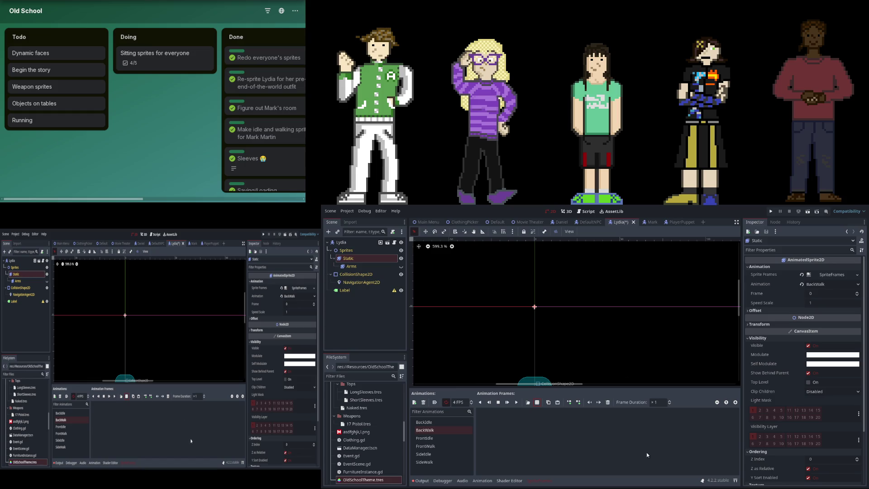
left_click(446, 423)
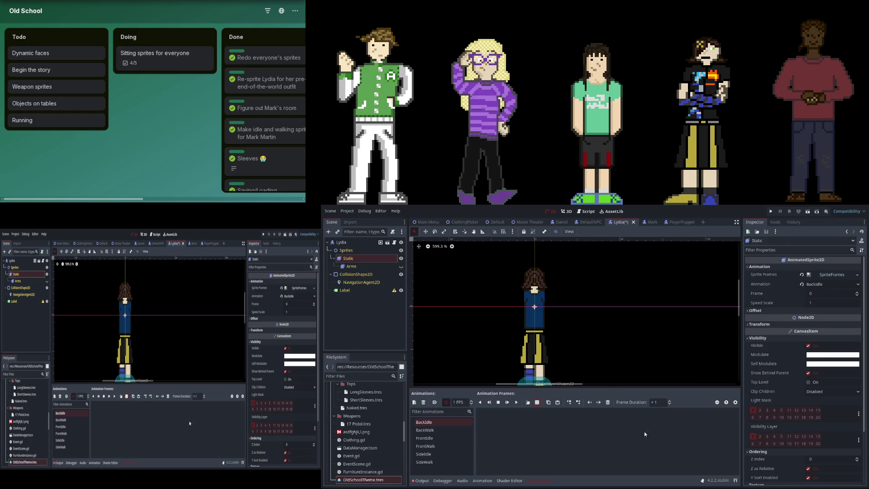
left_click(448, 454)
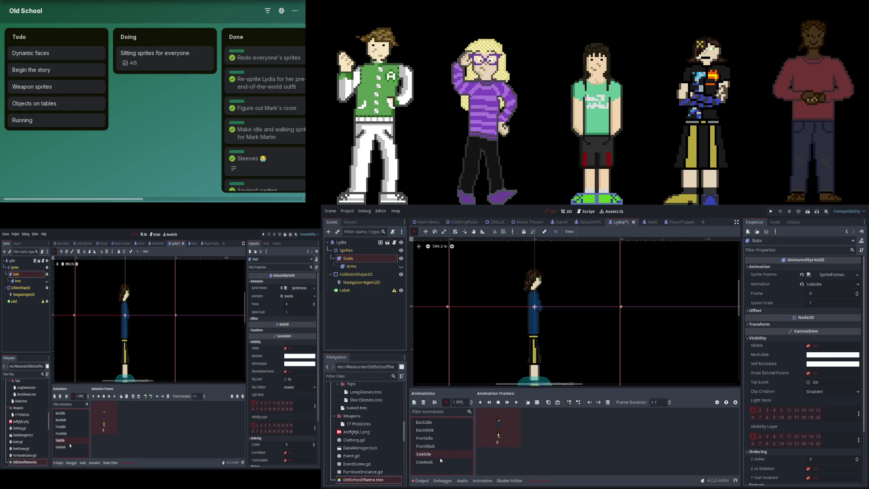
left_click(448, 423)
Add new FrontSit and BackSit animations to Lydia's Static sprite
left_click(414, 402)
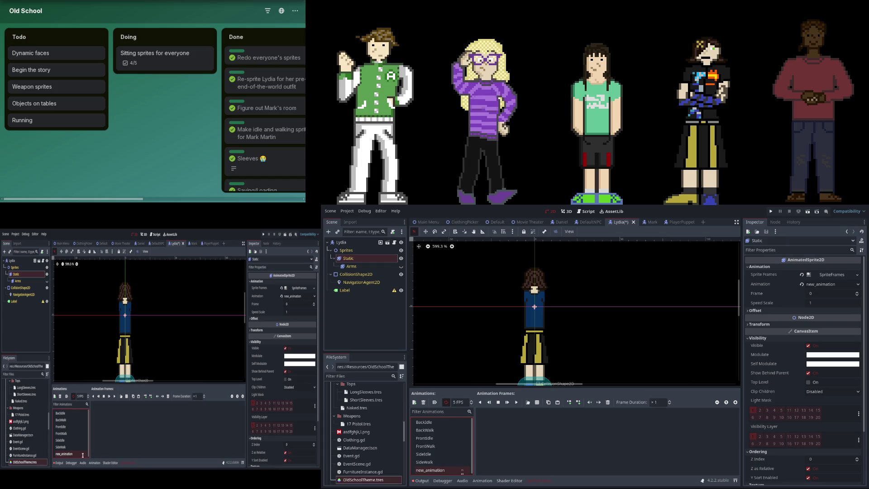
type("FrontSit")
key("Return")
left_click(415, 402)
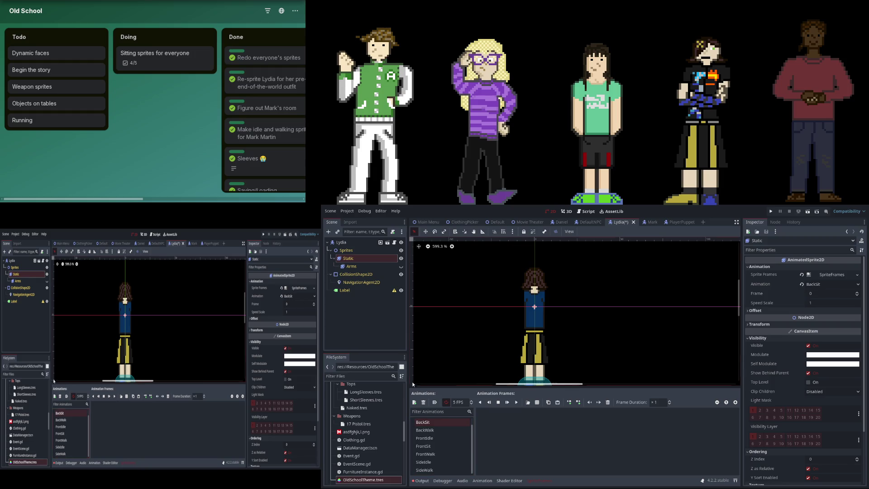
left_click(428, 471)
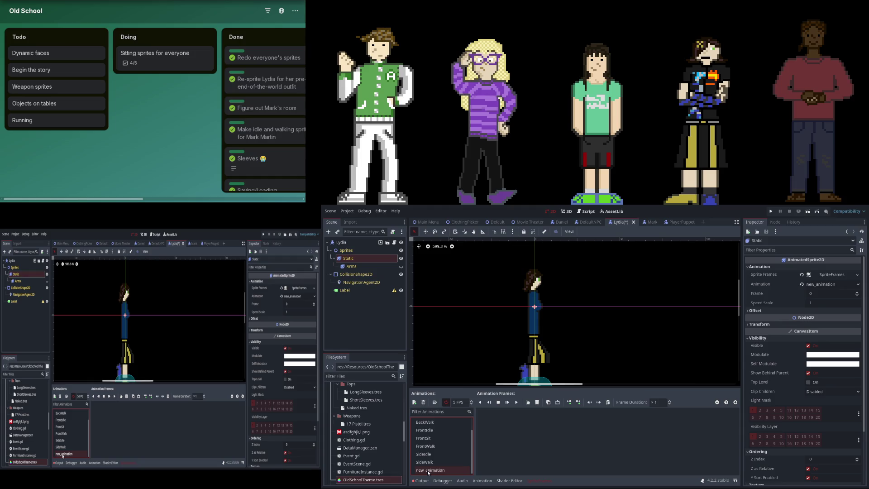
type("BackSit")
key("Return")
Paste a sitting-pose frame into the SideSit animation and save the Lydia scene
left_click(537, 403)
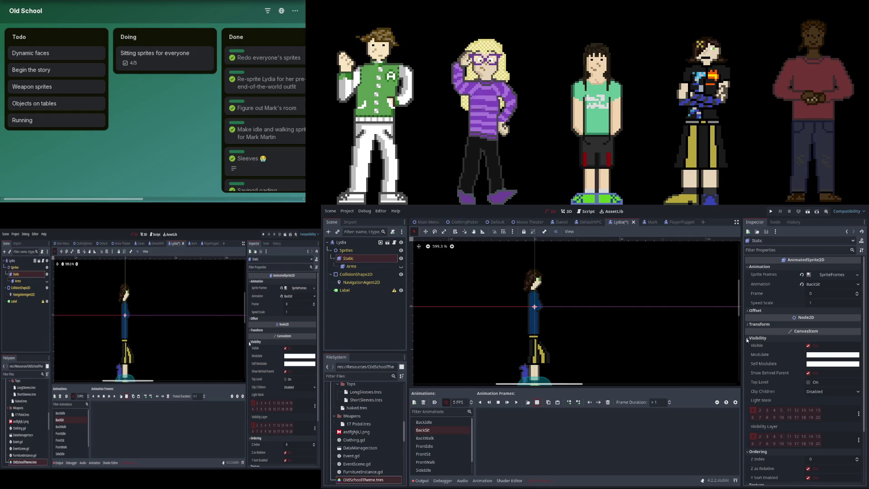
left_click(438, 454)
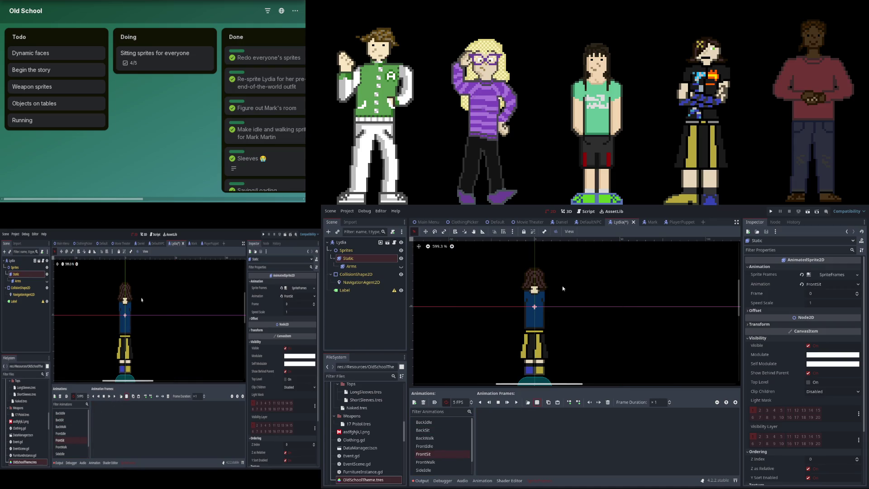
scroll(438, 457, "down", 1)
left_click(440, 459)
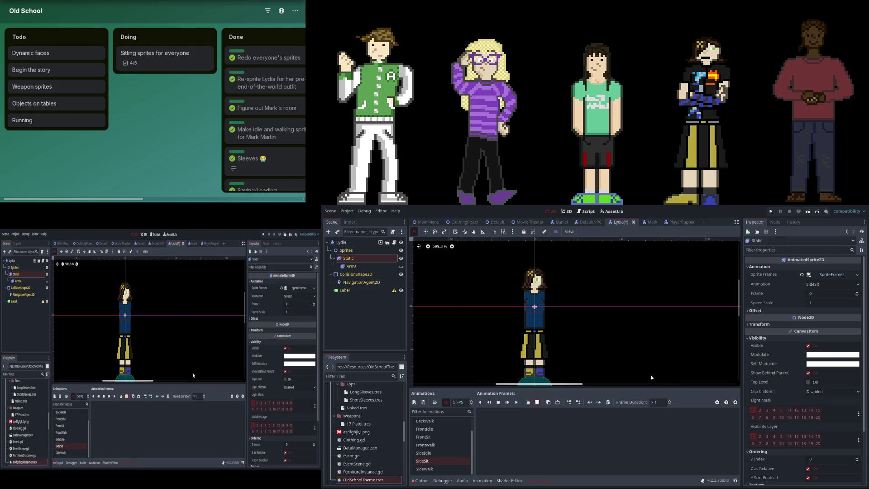
key("ctrl+v")
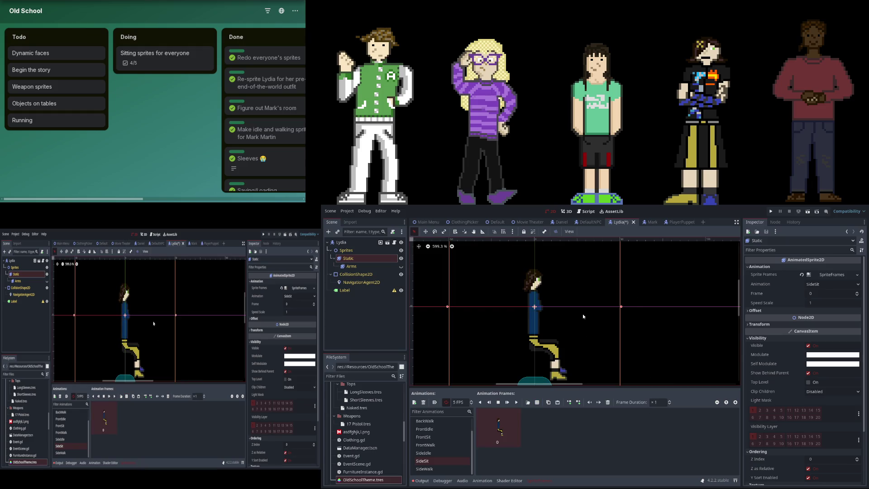
scroll(583, 317, "up", 1)
key("ctrl+s")
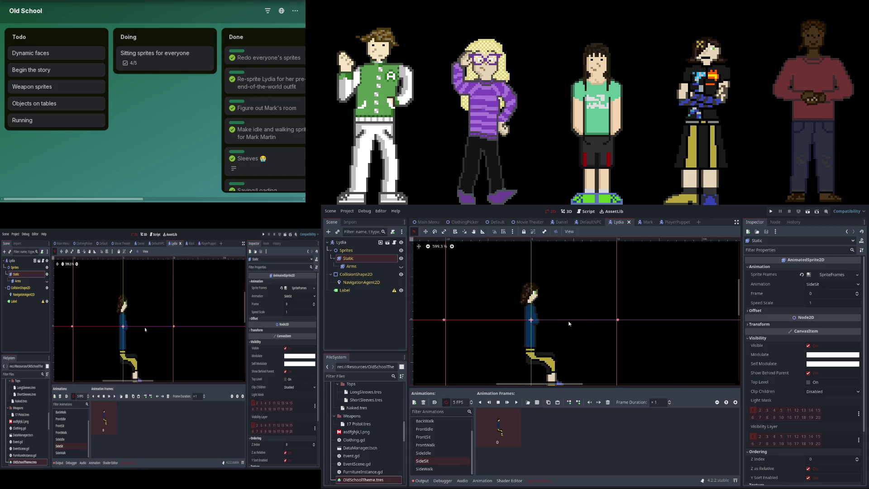
left_click(376, 266)
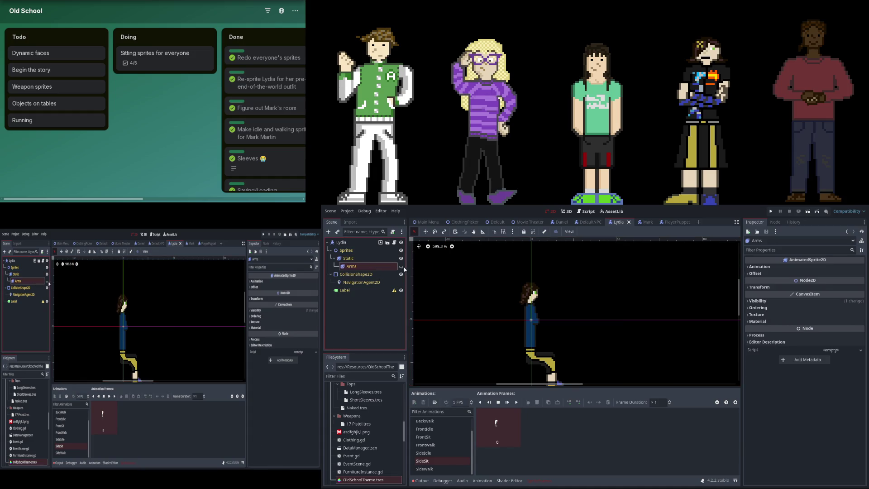
Make Lydia's Arms sprite visible and open its SpriteFrames for editing
left_click(401, 267)
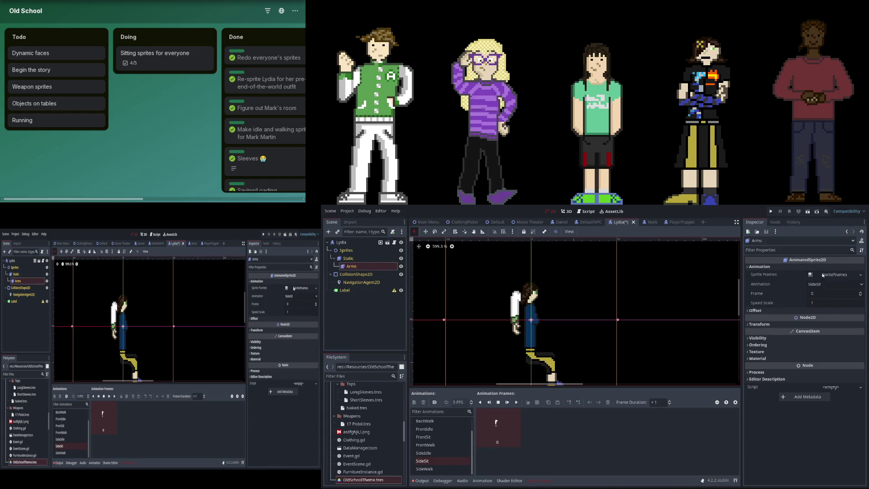
left_click(821, 279)
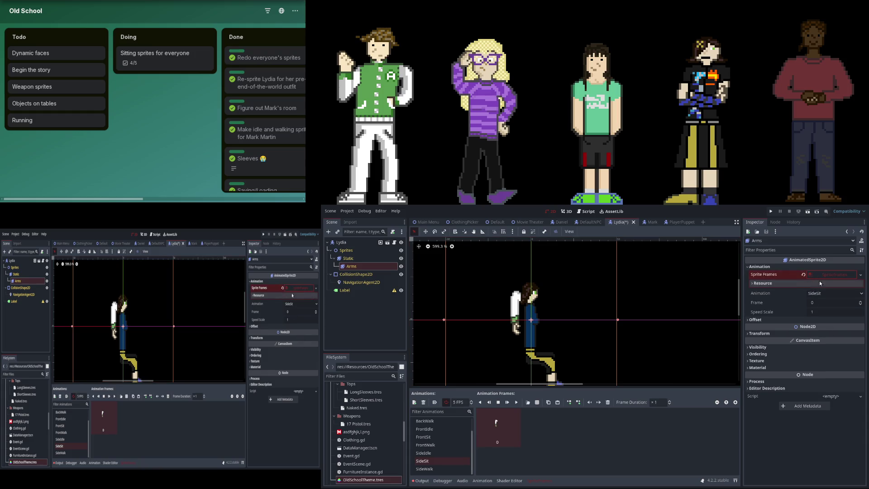
left_click(446, 421)
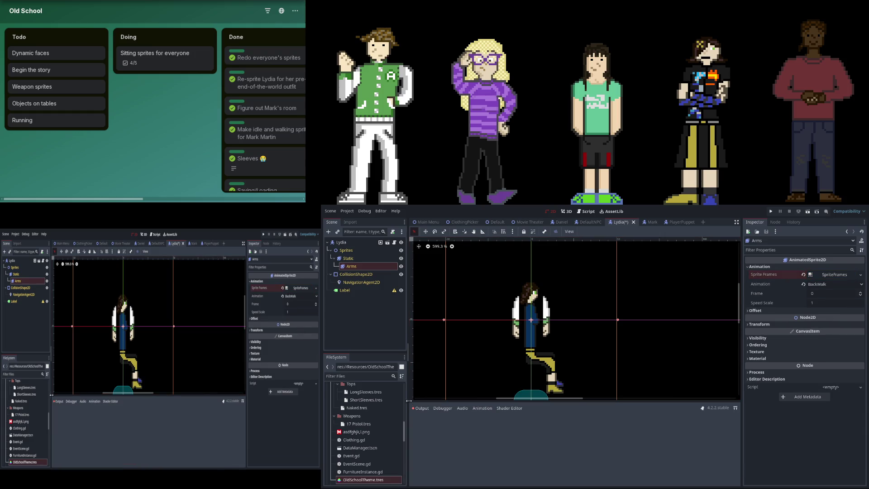
left_click(825, 275)
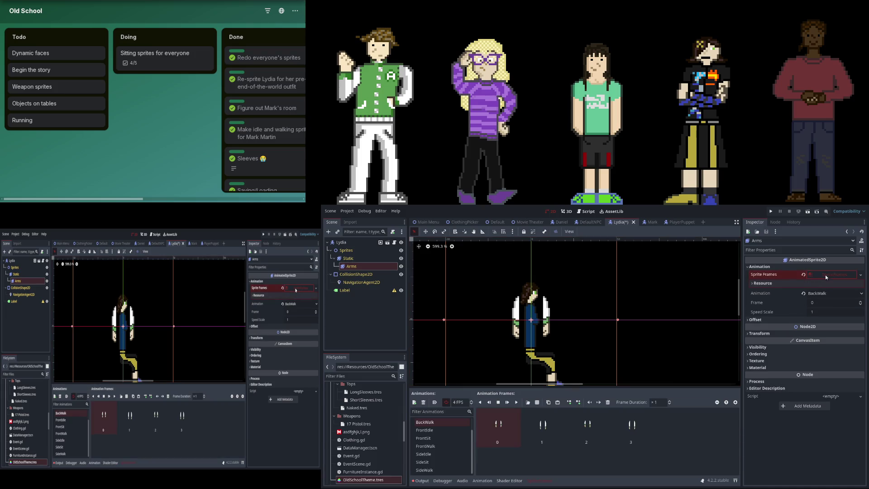
scroll(444, 437, "up", 1)
Review the Arms BackSit, FrontIdle, FrontWalk, SideIdle, SideWalk and BackIdle animations
left_click(445, 430)
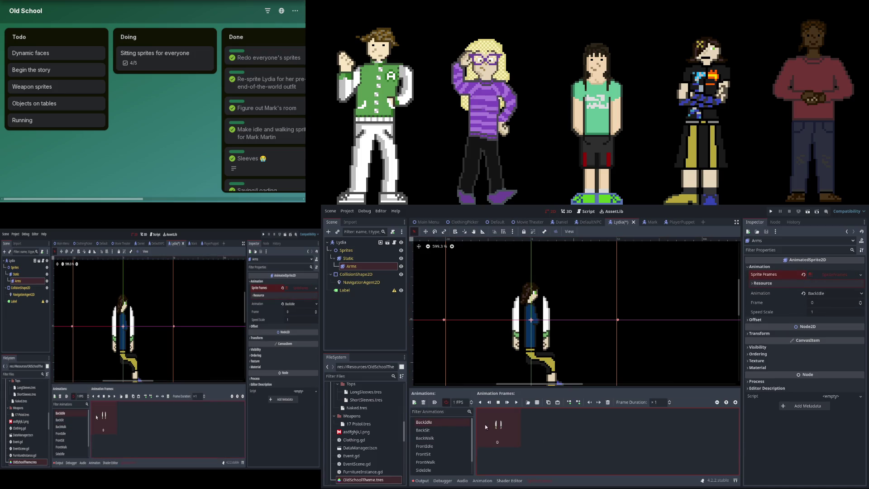
left_click(445, 446)
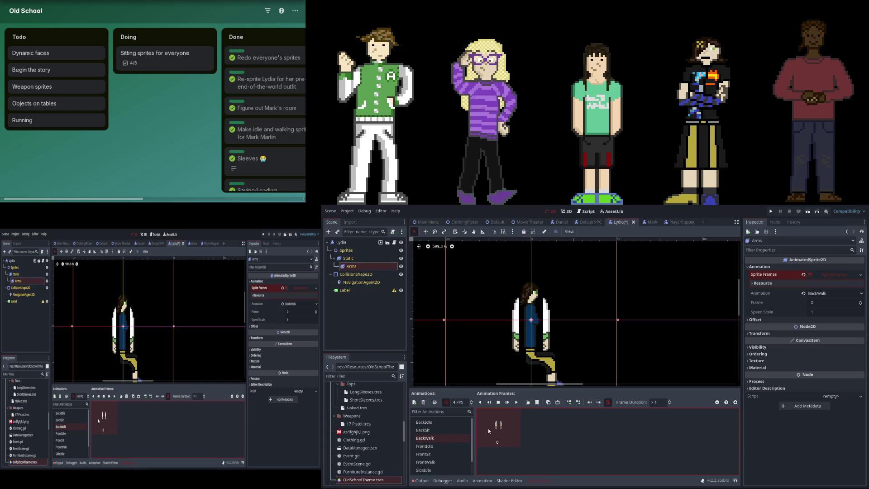
left_click(442, 462)
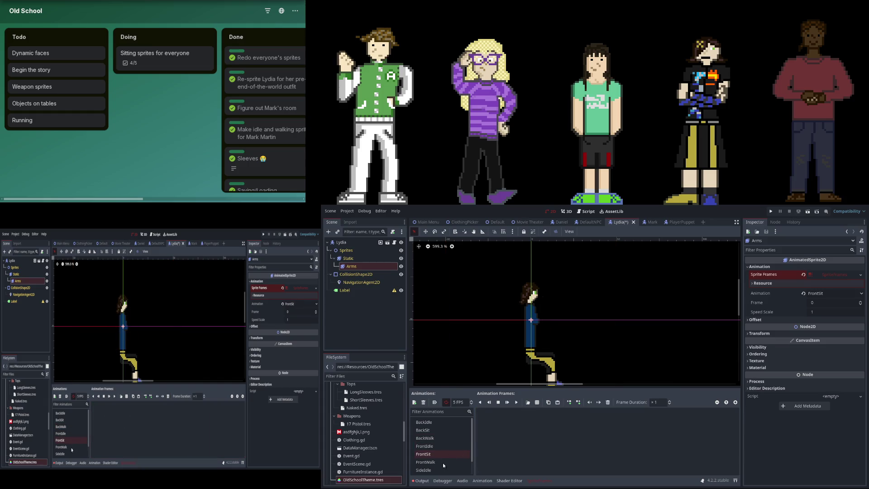
scroll(453, 444, "down", 2)
left_click(452, 453)
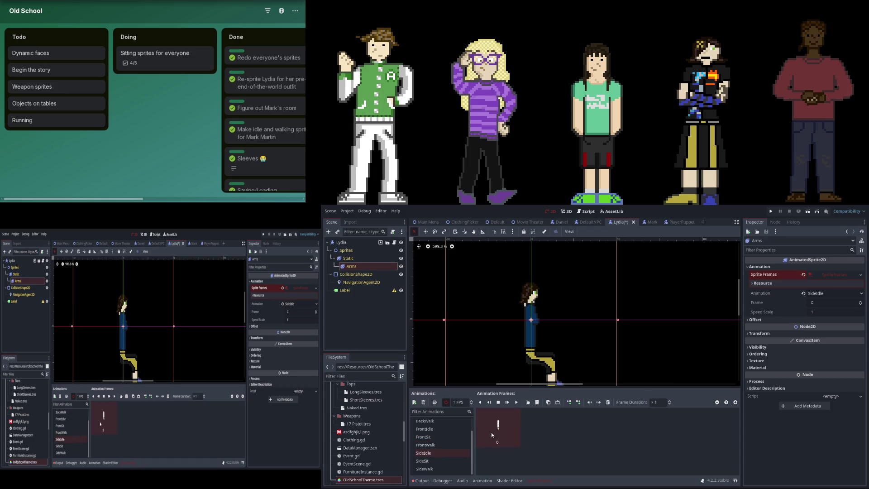
left_click(452, 469)
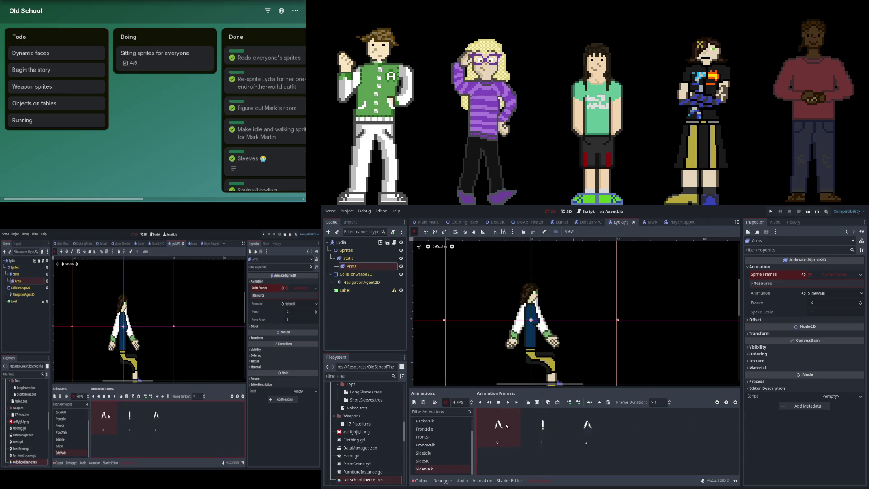
scroll(466, 431, "up", 2)
left_click(444, 421)
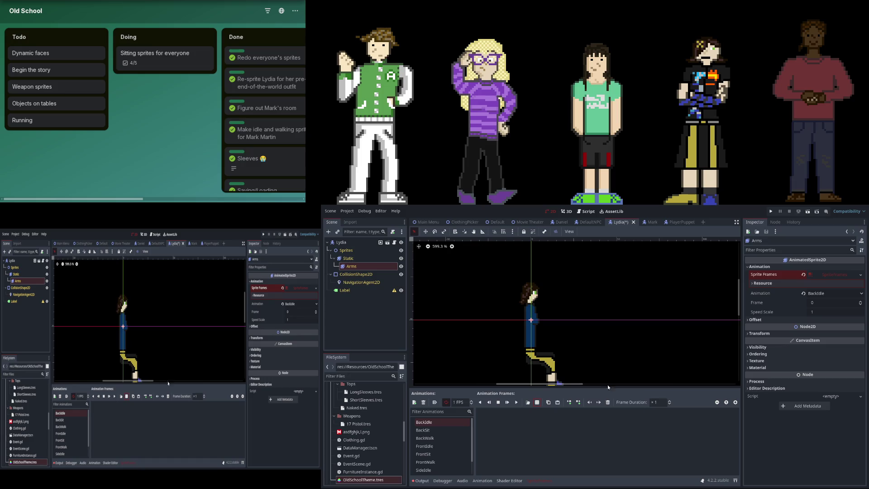
key("Down")
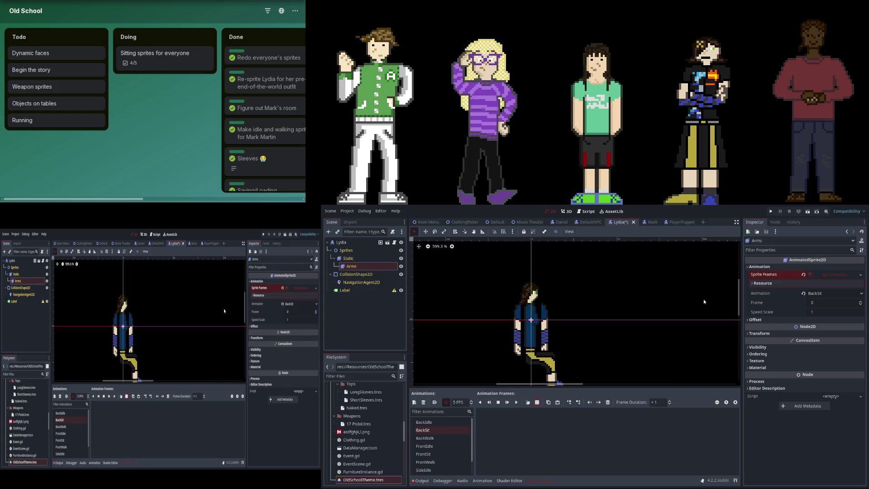
Check Lydia's BackWalk, FrontIdle, FrontSit, FrontWalk and SideIdle arm animations
left_click(442, 438)
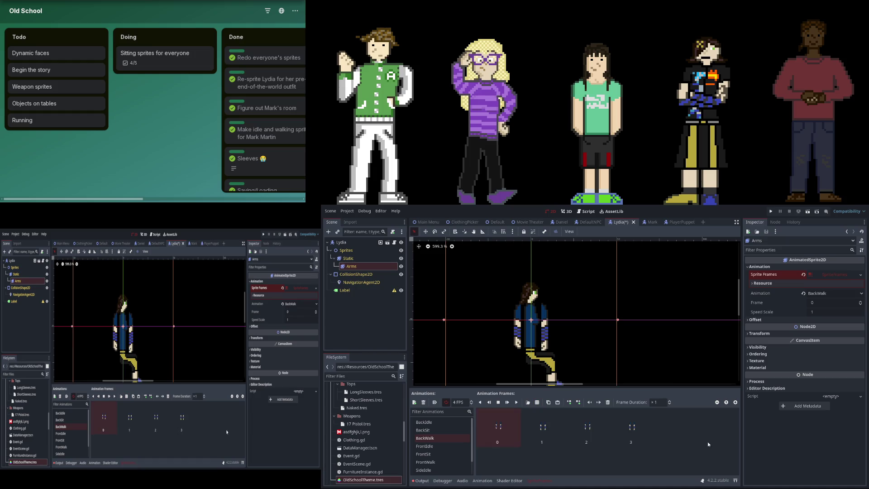
left_click(439, 446)
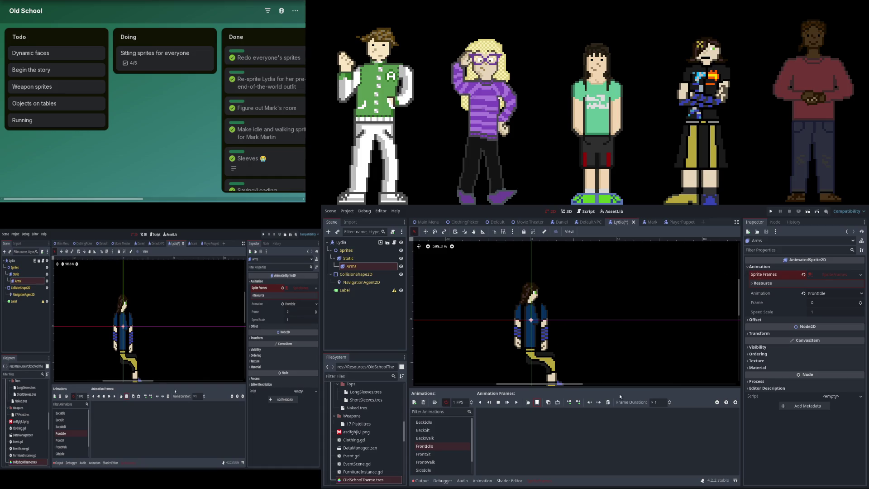
left_click(444, 453)
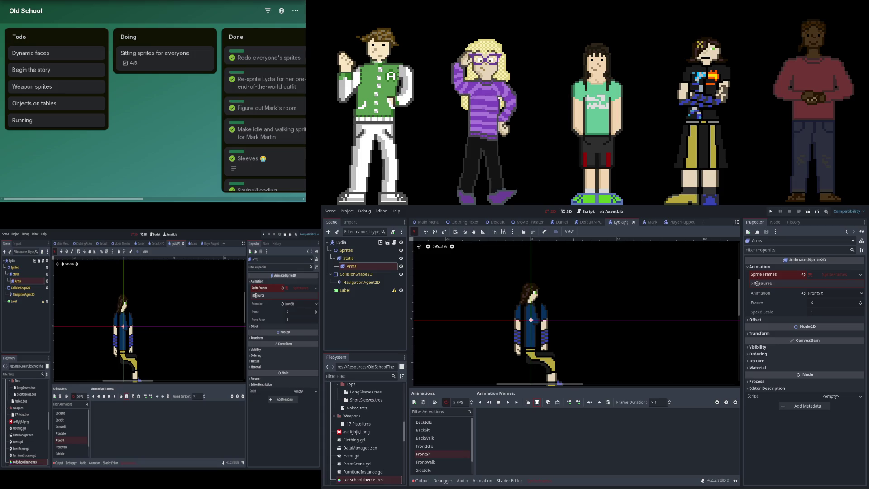
left_click(452, 454)
scroll(455, 456, "down", 2)
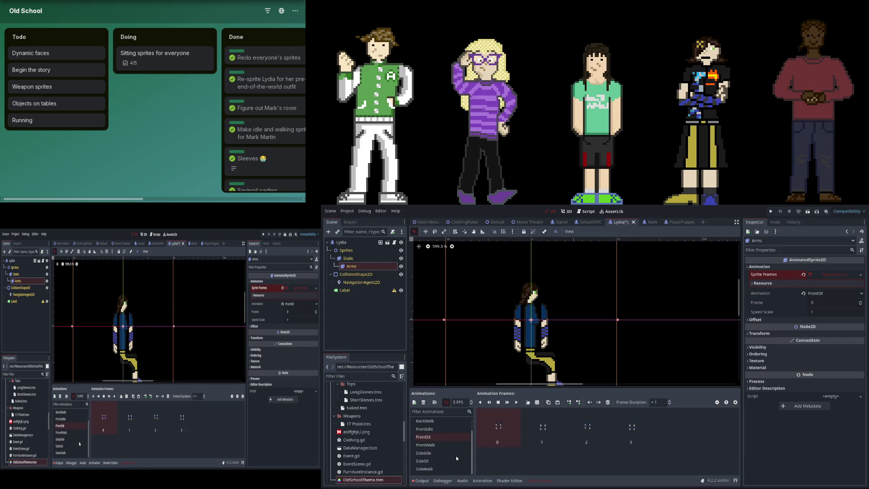
left_click(537, 403)
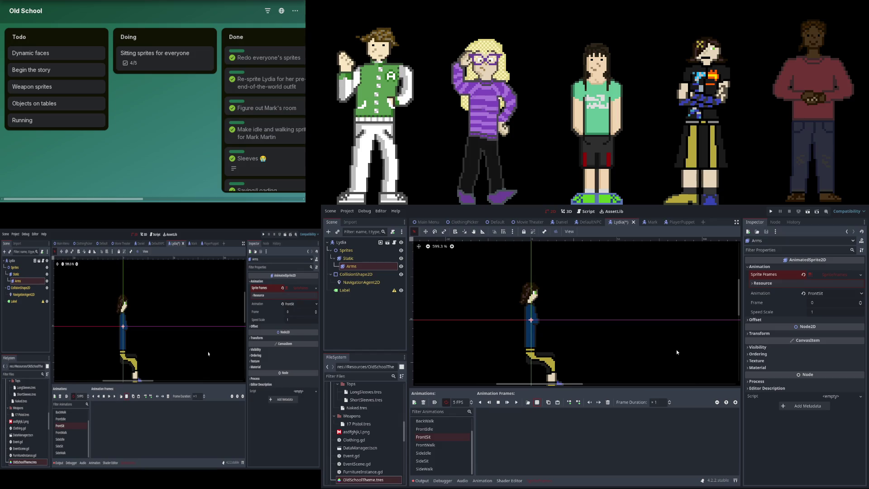
left_click(426, 445)
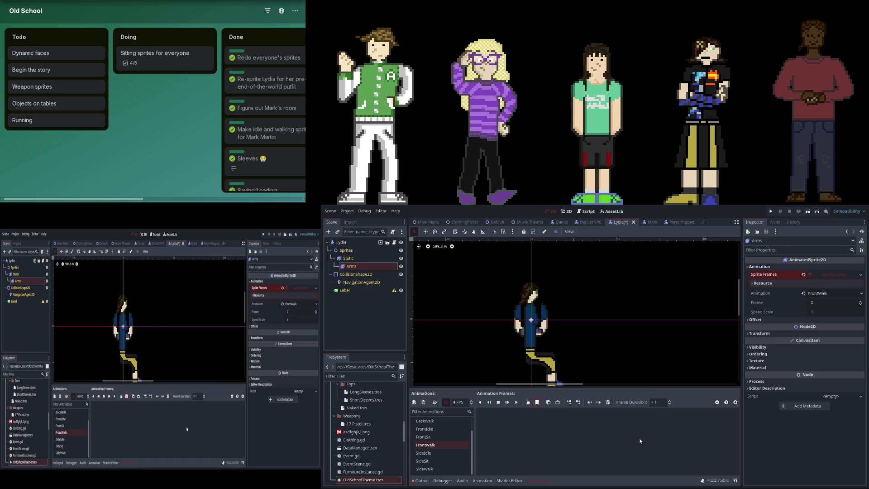
left_click(440, 453)
left_click(537, 401)
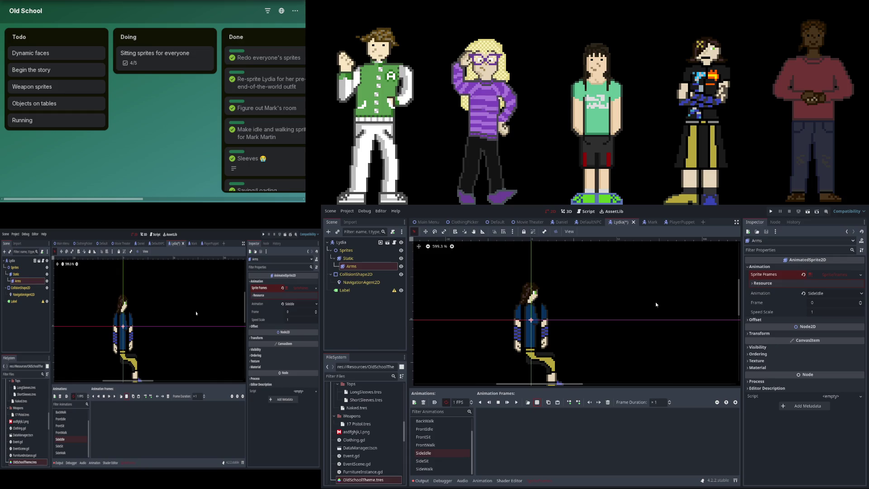
Paste one arm frame into SideSit and four arm frames into SideWalk
left_click(437, 461)
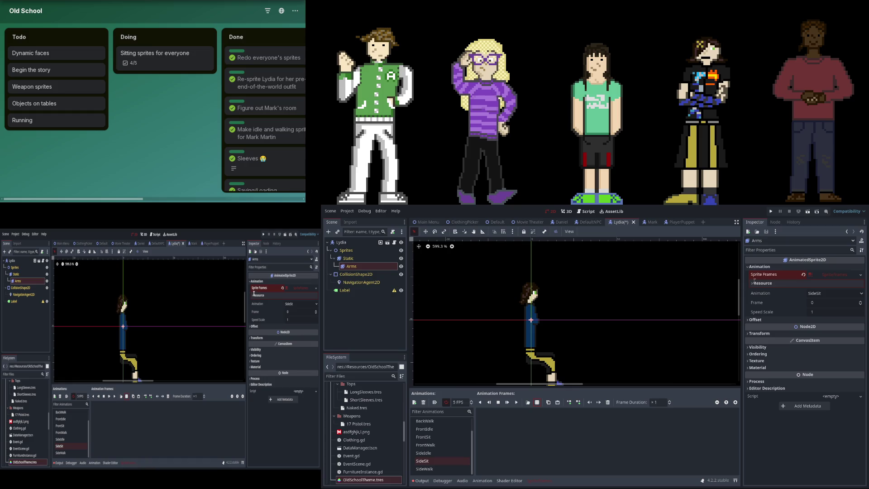
key("ctrl+v")
left_click(449, 470)
key("ctrl+v")
left_click(508, 458)
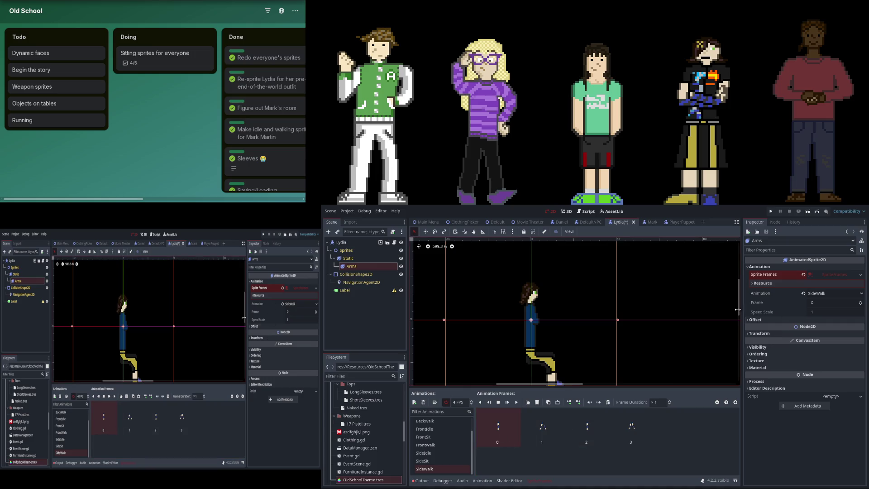
Set Lydia's Arms Z Index to 0 and save the scene
left_click(760, 357)
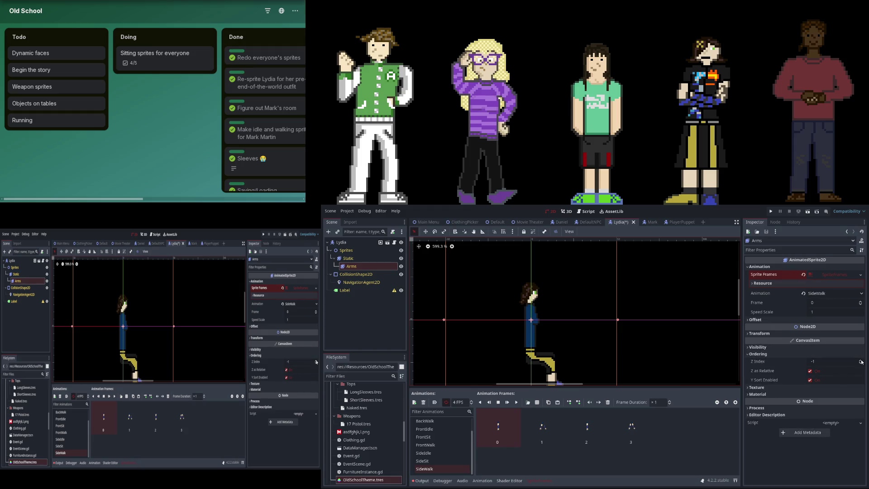
left_click(862, 360)
scroll(642, 347, "left", 2)
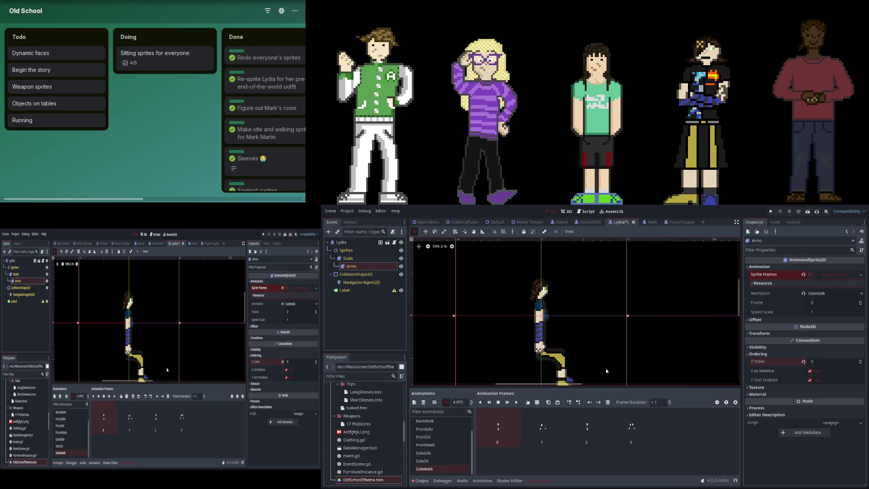
key("ctrl+s")
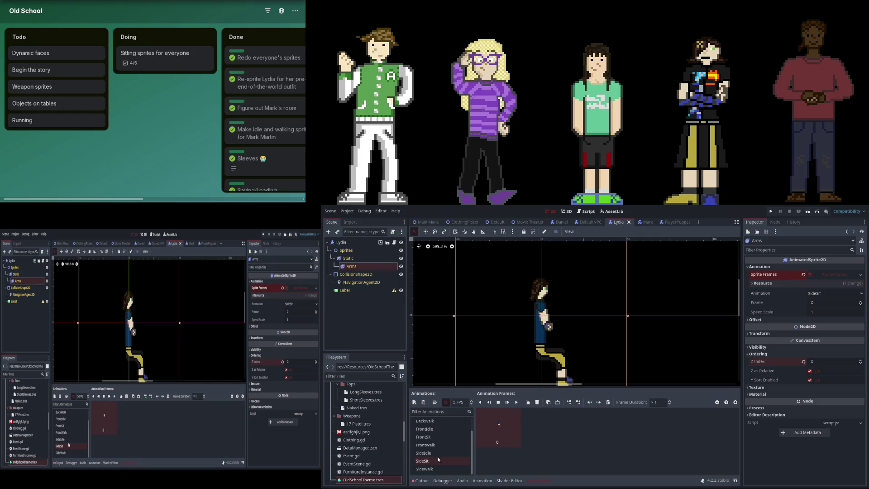
Preview the FrontSit and SideIdle arms, select Static, and close the Lydia scene
left_click(446, 437)
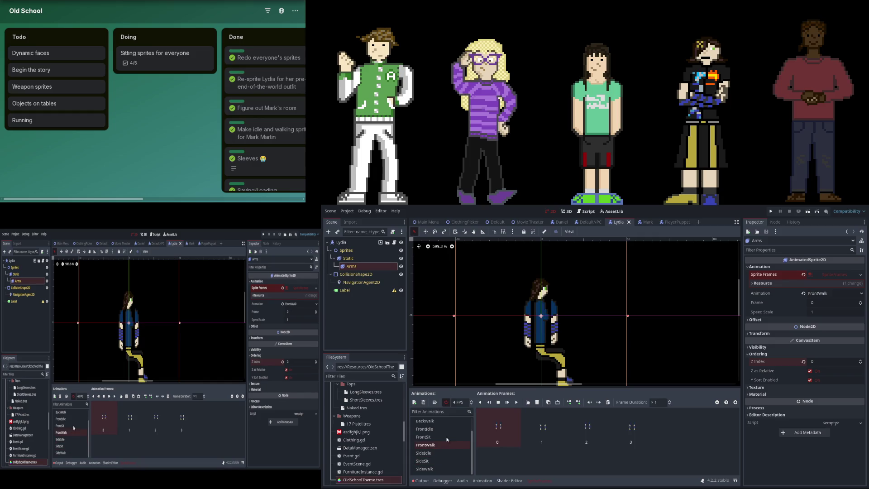
left_click(437, 451)
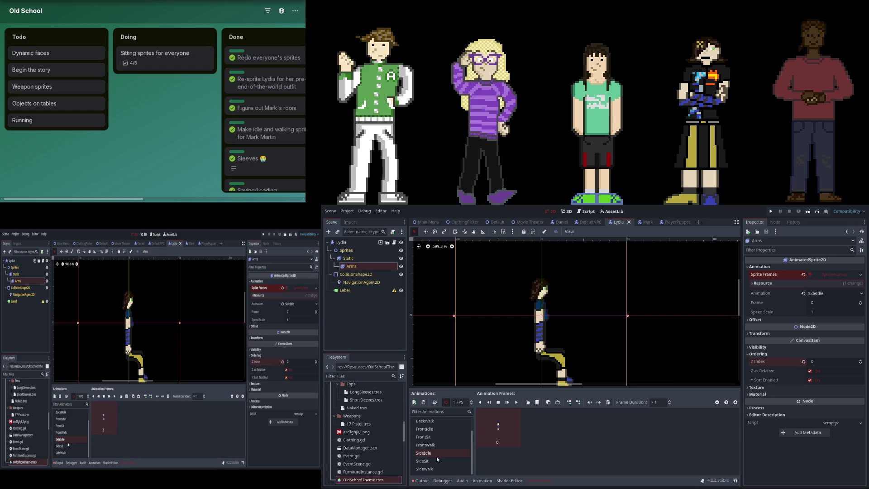
left_click(358, 258)
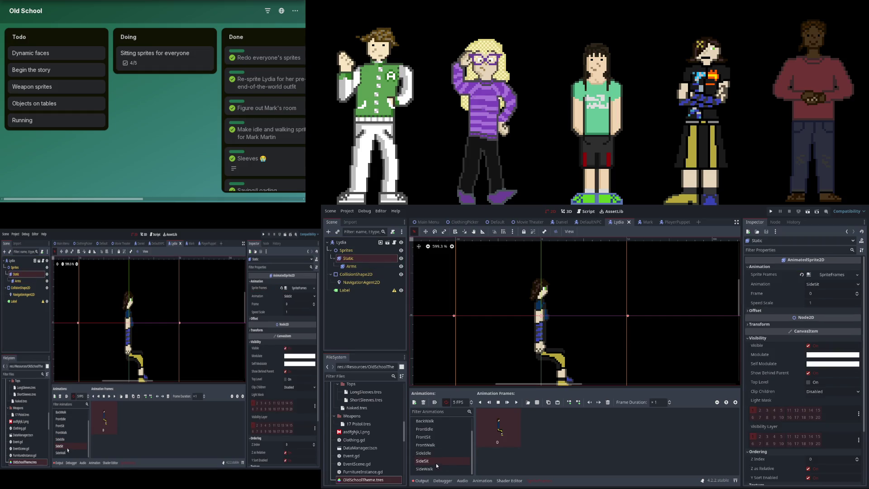
scroll(541, 305, "down", 1)
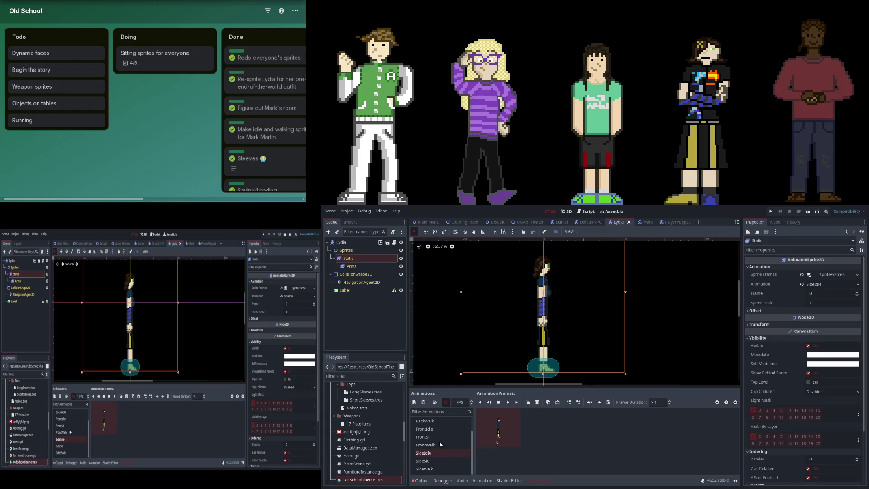
scroll(570, 287, "up", 2)
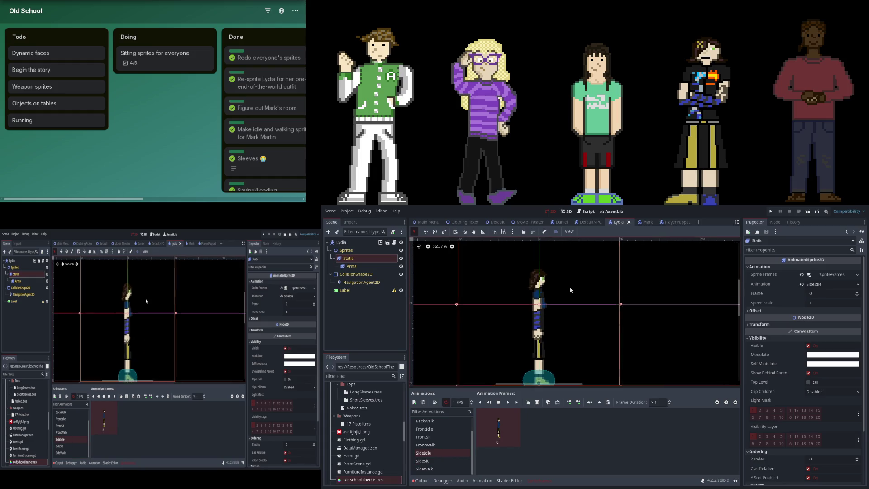
left_click(629, 222)
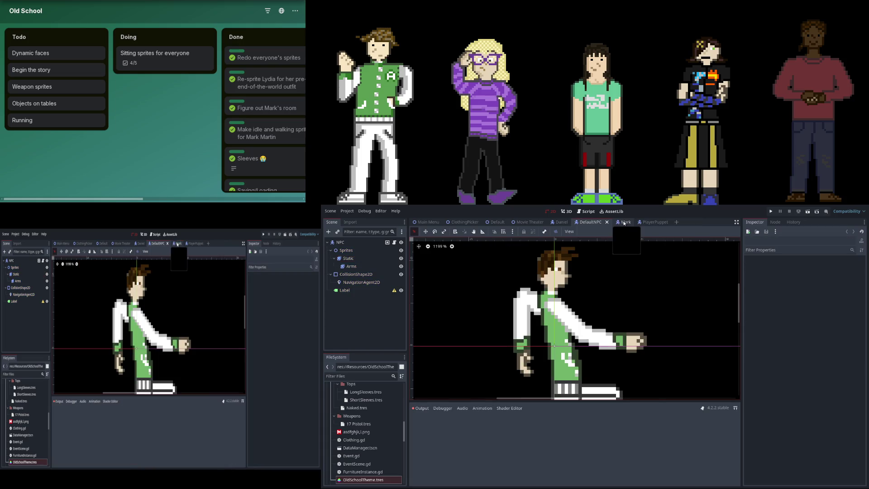
Switch to Mark's scene, select his Arms sprite and expand its Animation properties
left_click(619, 222)
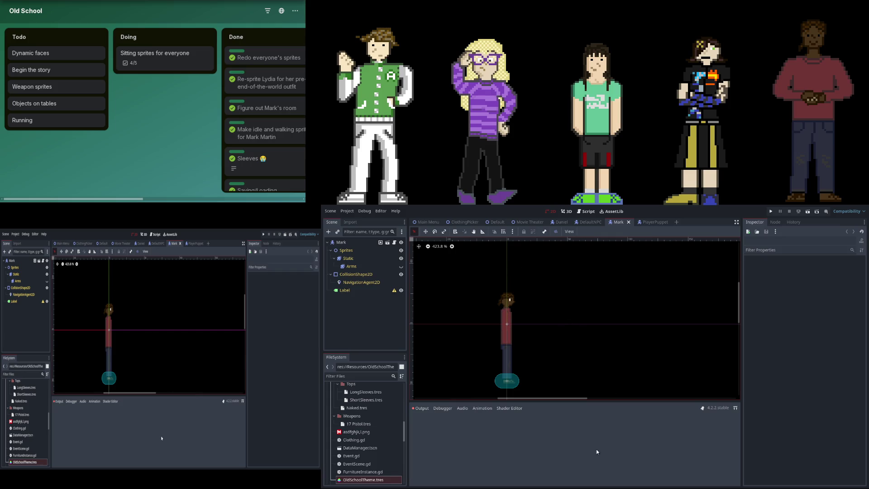
left_click(514, 414)
left_click(391, 267)
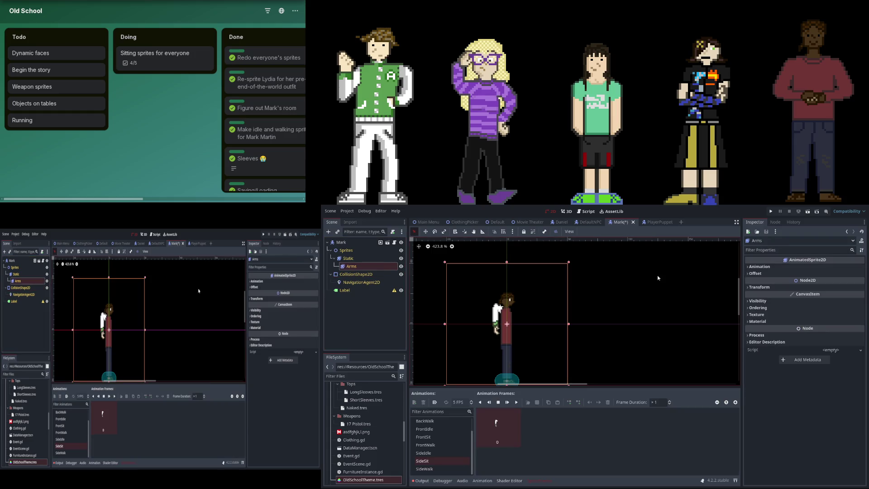
left_click(809, 267)
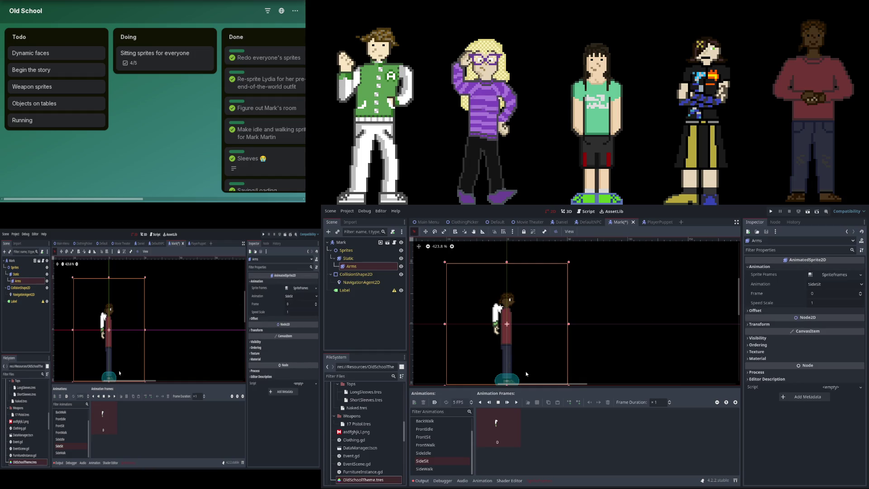
Add FrontSit and SideSit animations to Mark's Static sprite, deleting the extra new animation
left_click(373, 255)
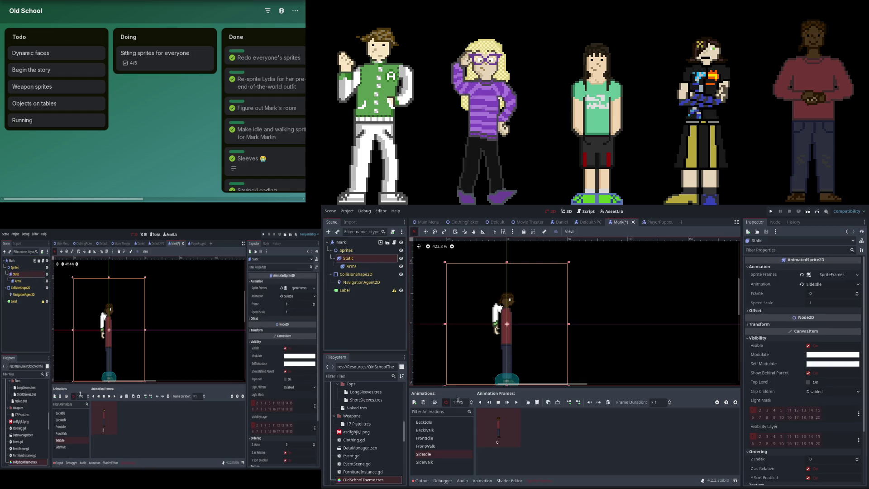
left_click(413, 402)
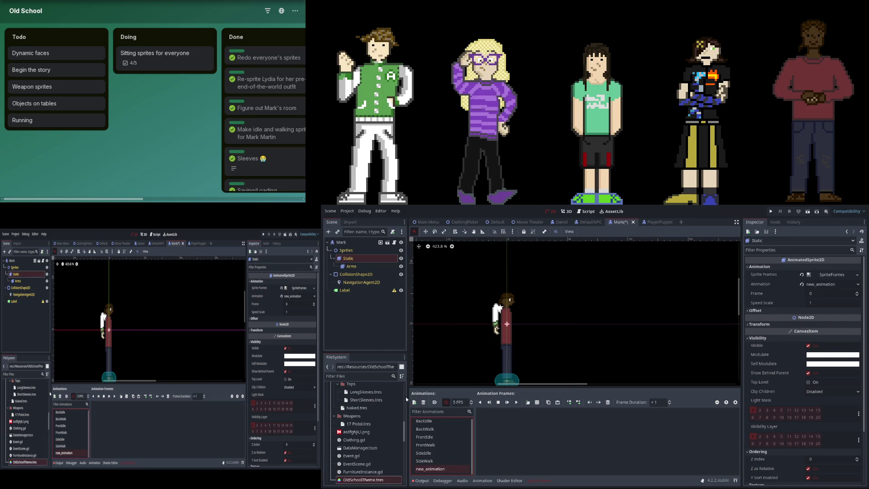
double_click(413, 402)
left_click(448, 454)
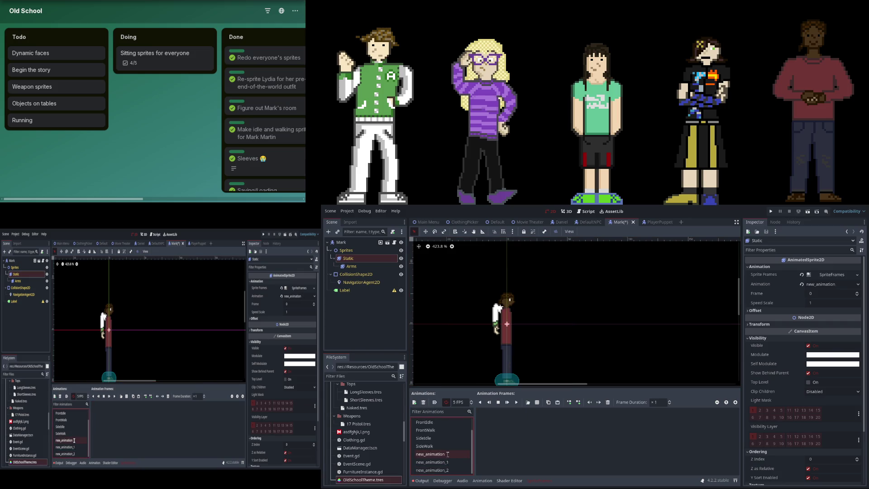
type("FrontSit")
key("Return")
left_click(442, 462)
key("Delete")
left_click(429, 470)
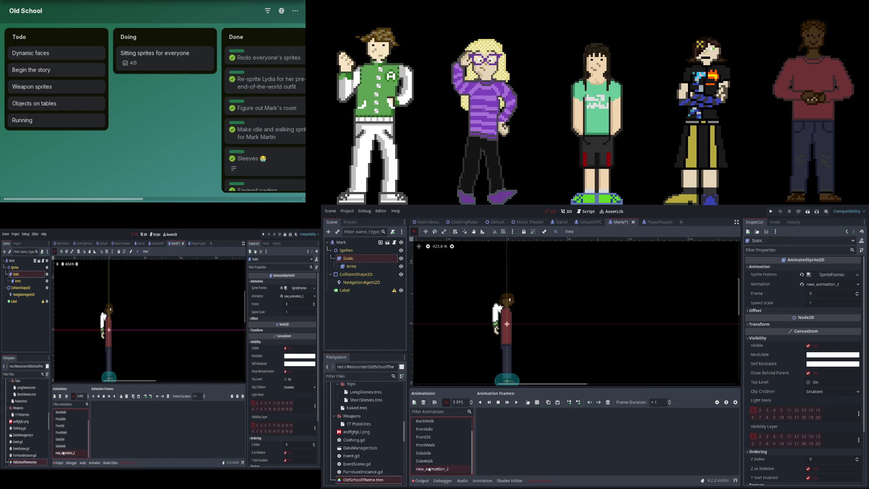
type("SideSit")
key("Return")
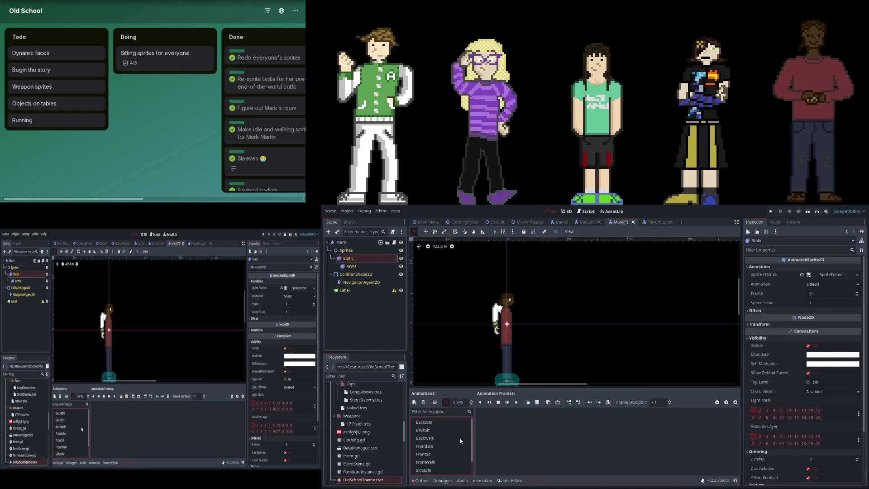
Check BackSit and FrontSit, then set the Static sprite to SideSit
left_click(443, 430)
left_click(434, 455)
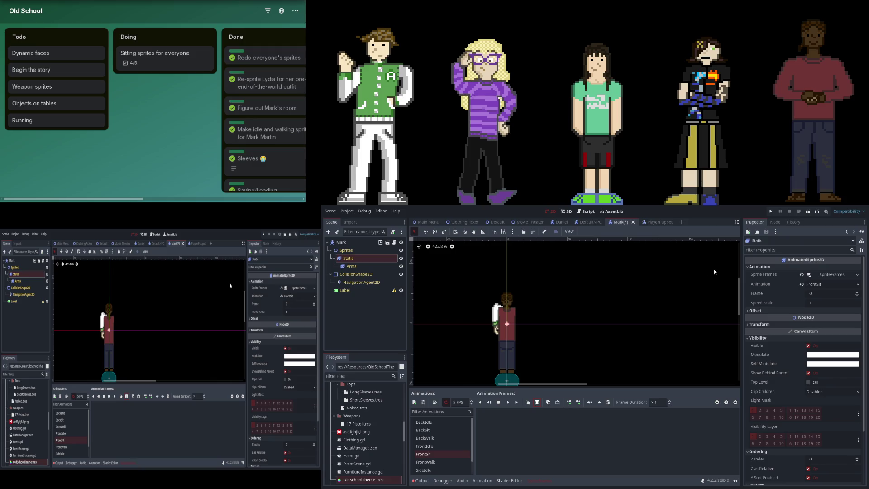
scroll(449, 447, "down", 2)
left_click(425, 461)
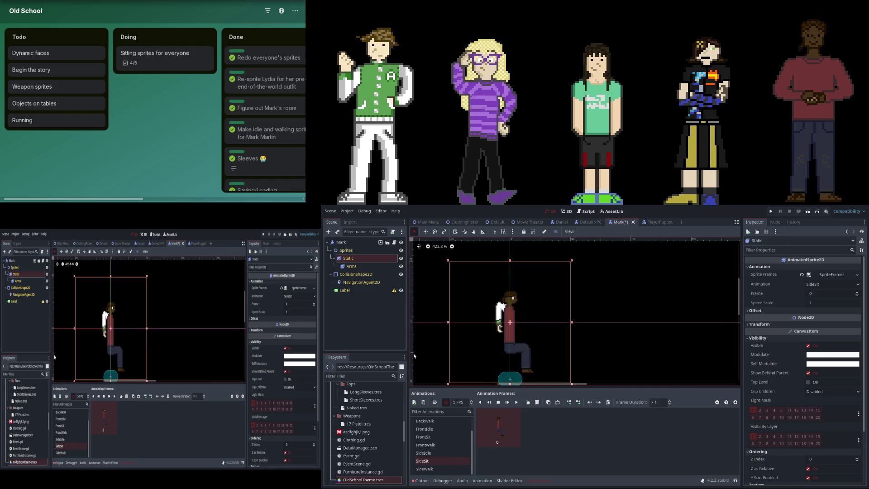
left_click(353, 267)
Preview Mark's existing arm animations, from BackIdle and BackWalk through FrontSit, FrontWalk, SideSit and SideWalk
scroll(430, 435, "up", 2)
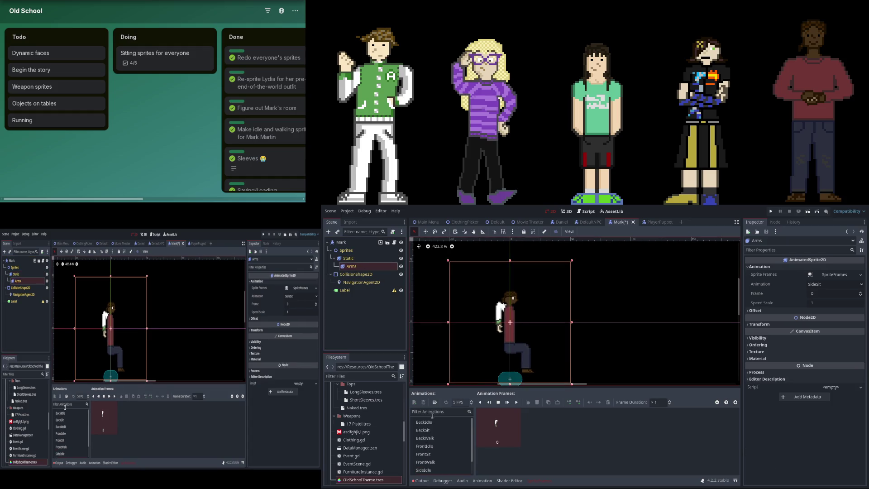
left_click(430, 422)
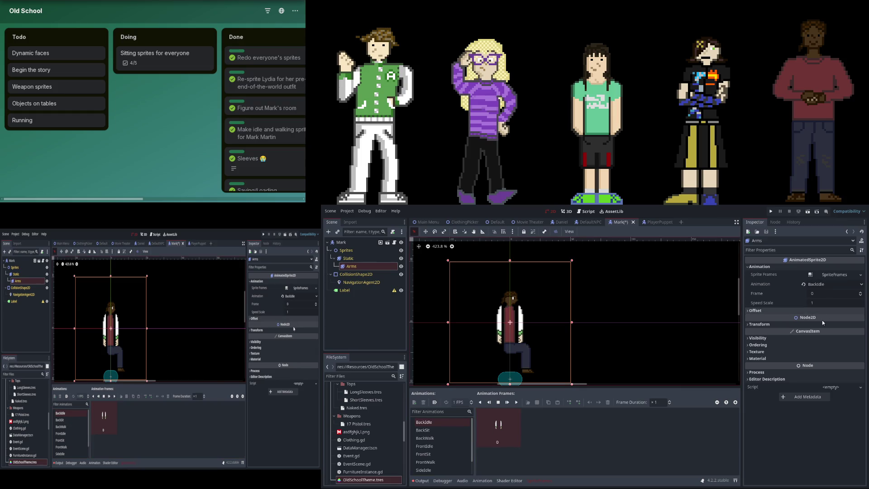
left_click(466, 438)
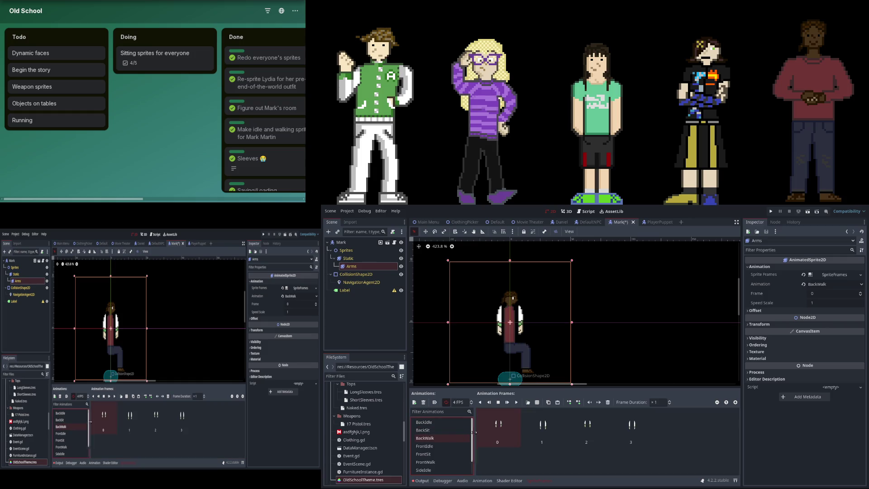
left_click(450, 455)
left_click(455, 460)
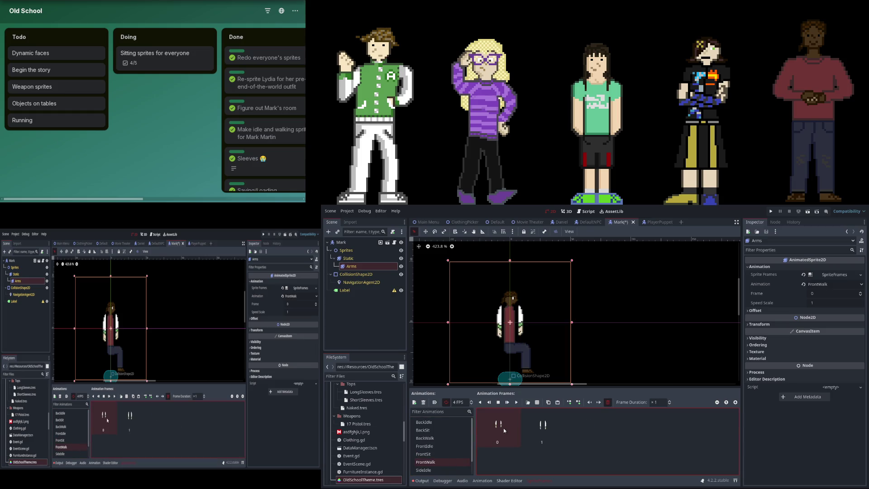
scroll(434, 441, "down", 2)
left_click(450, 460)
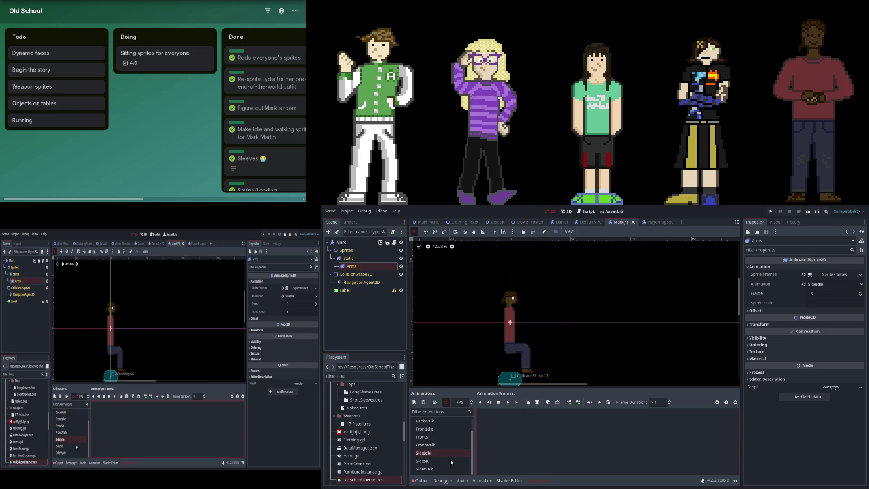
left_click(458, 468)
scroll(439, 439, "up", 3)
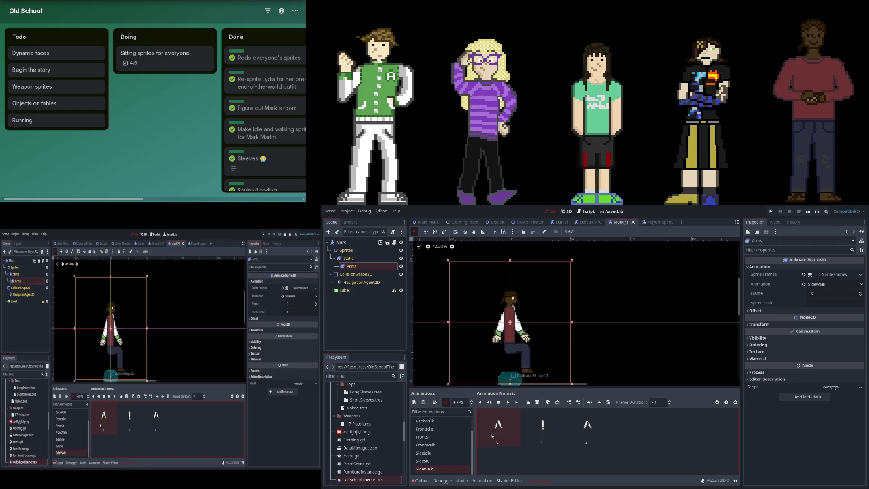
left_click(435, 422)
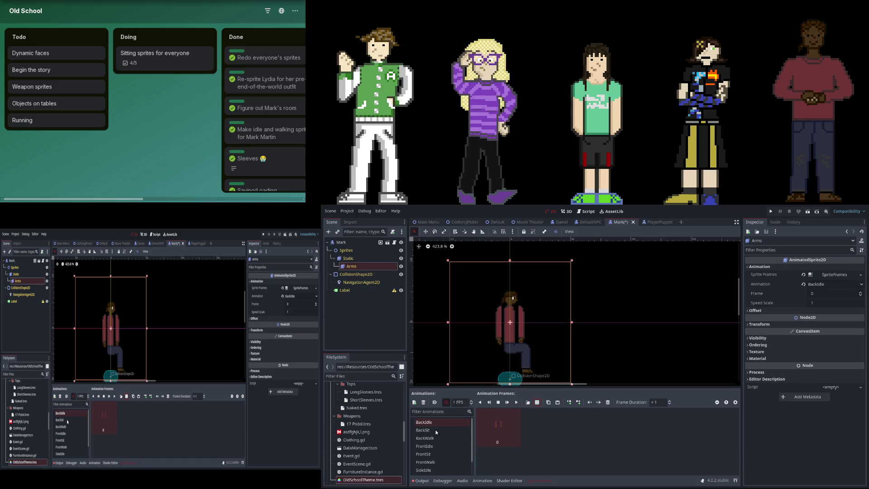
Paste the copied arm frame into BackSit, then check the BackWalk, FrontIdle and SideIdle arm animations
left_click(423, 430)
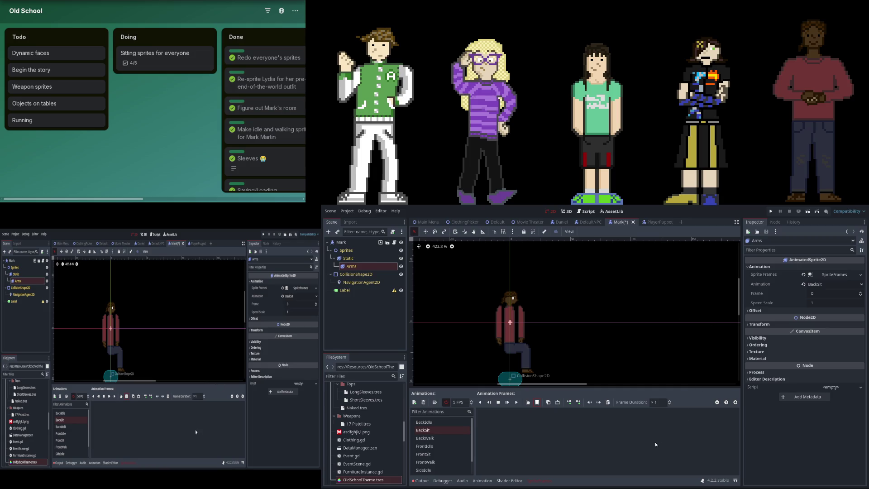
key("ctrl+v")
left_click(454, 438)
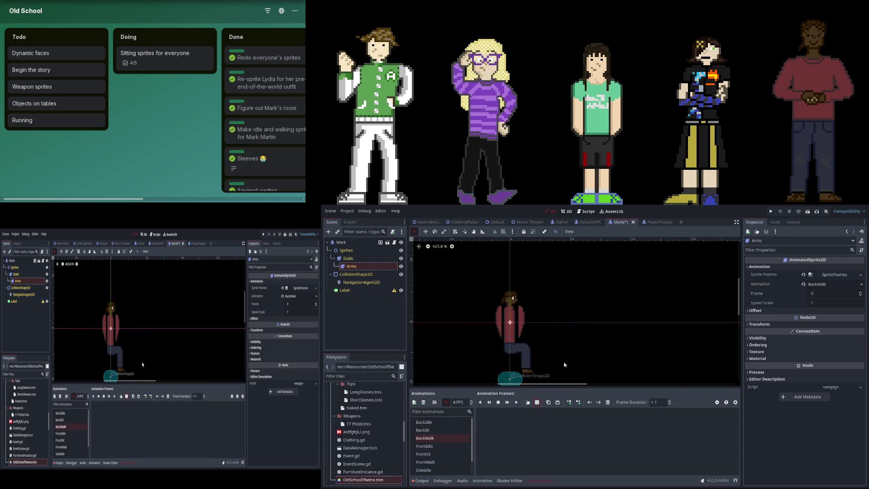
left_click(453, 446)
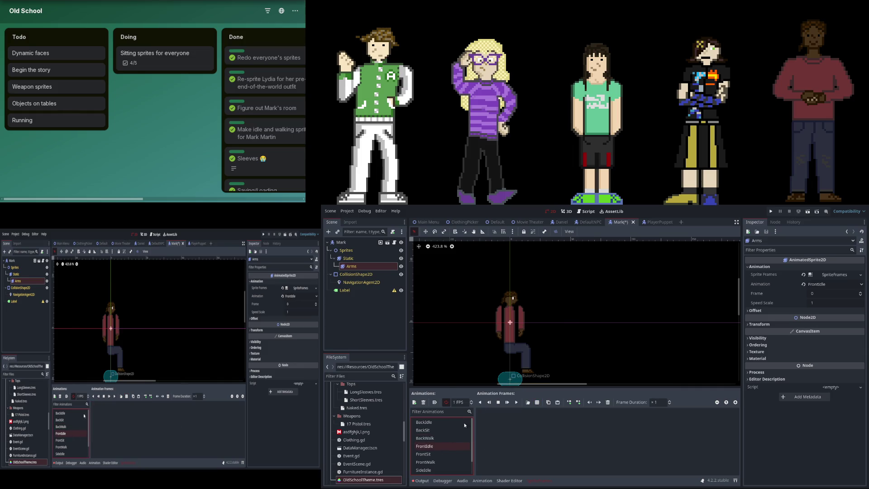
left_click(536, 402)
key("Down")
key("Down")
key("Down")
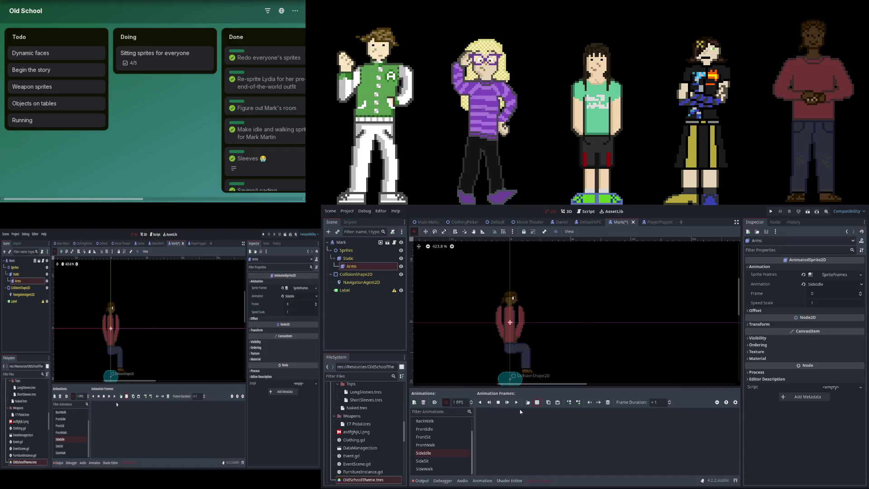
Paste an arm frame into SideSit and four walking arm frames into SideWalk
left_click(455, 460)
left_click(538, 402)
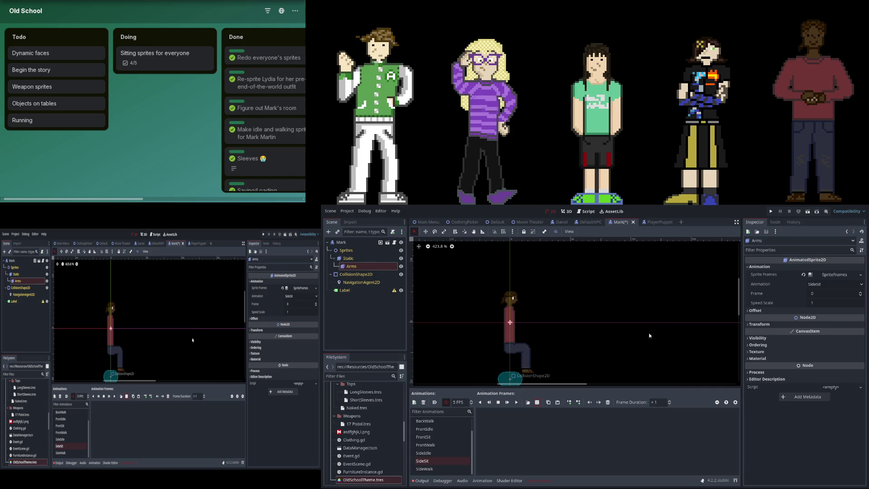
key("ctrl+v")
left_click(448, 469)
key("ctrl+v")
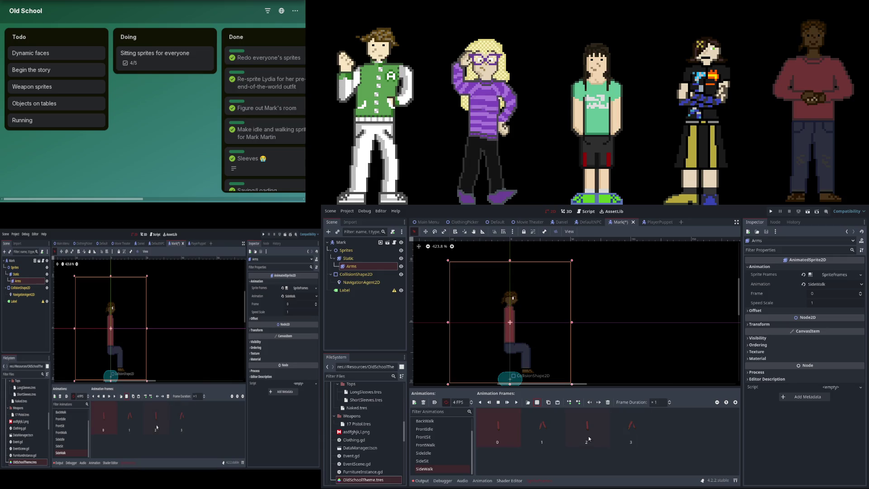
scroll(590, 299, "down", 2)
scroll(597, 301, "left", 2)
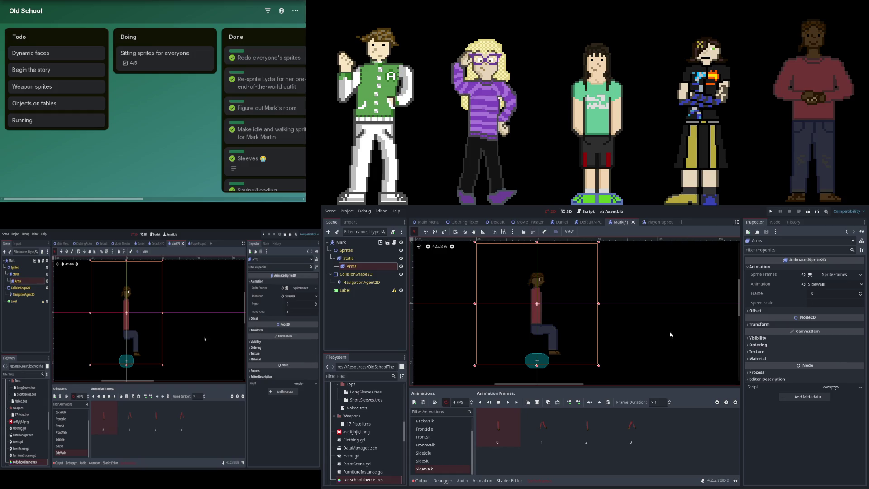
Put Mark's Static body sprite back on the one-frame SideIdle animation and close the saved Mark scene
scroll(628, 330, "left", 1)
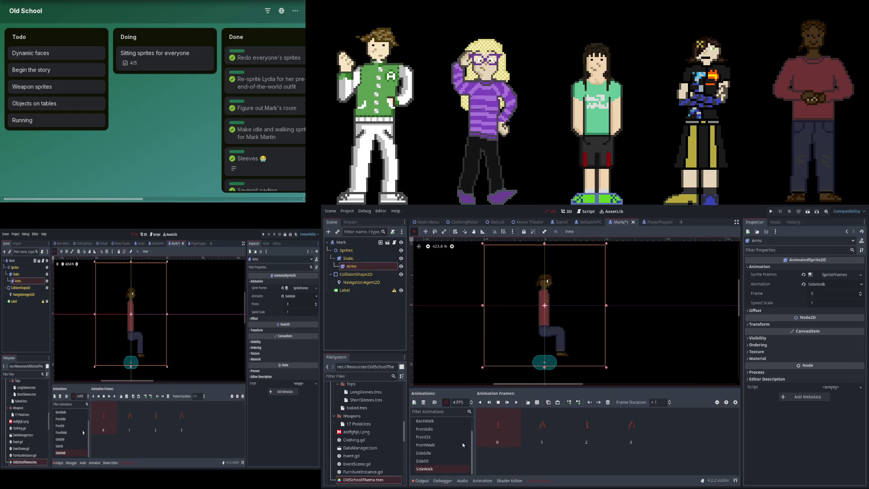
left_click(461, 460)
left_click(381, 260)
left_click(382, 267)
left_click(786, 341)
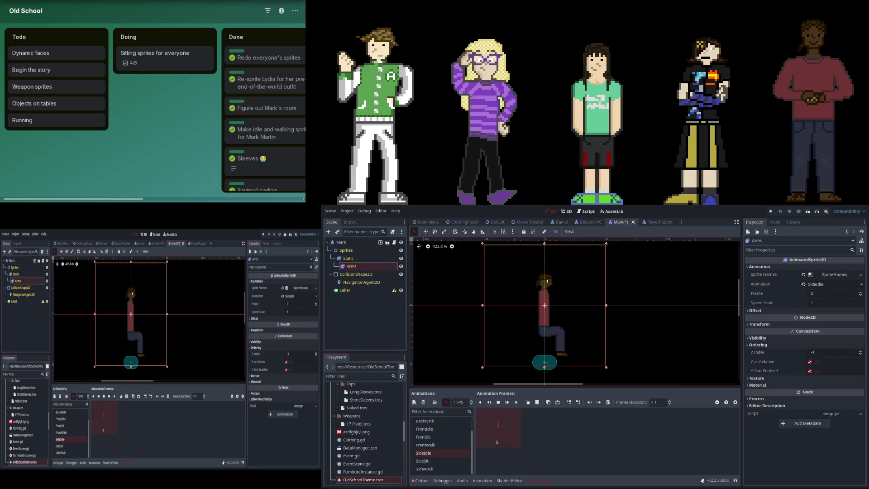
left_click(376, 259)
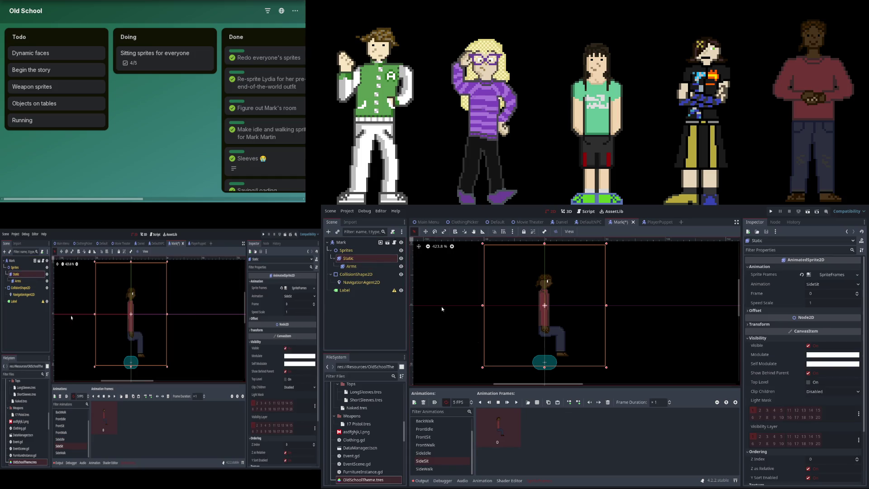
left_click(423, 453)
scroll(558, 307, "up", 2)
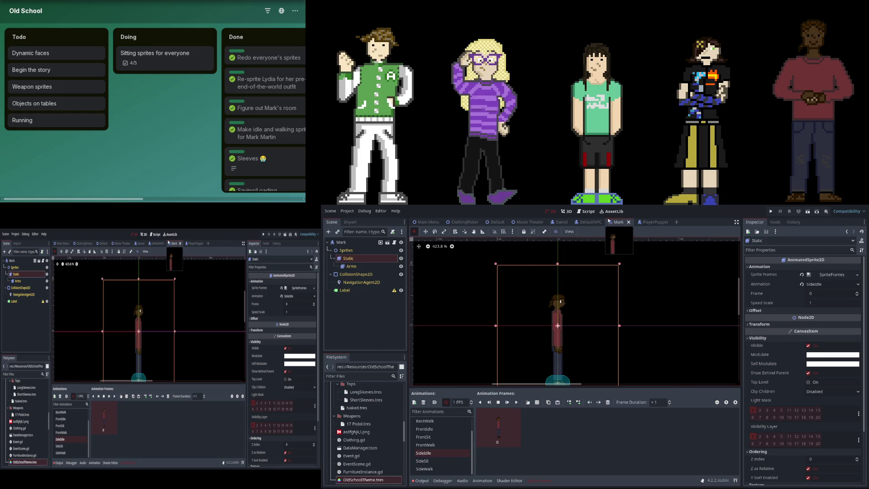
left_click(633, 222)
Check the DefaultNPC scene, then switch to Daniel's scene and select his Arms sprite
left_click(593, 223)
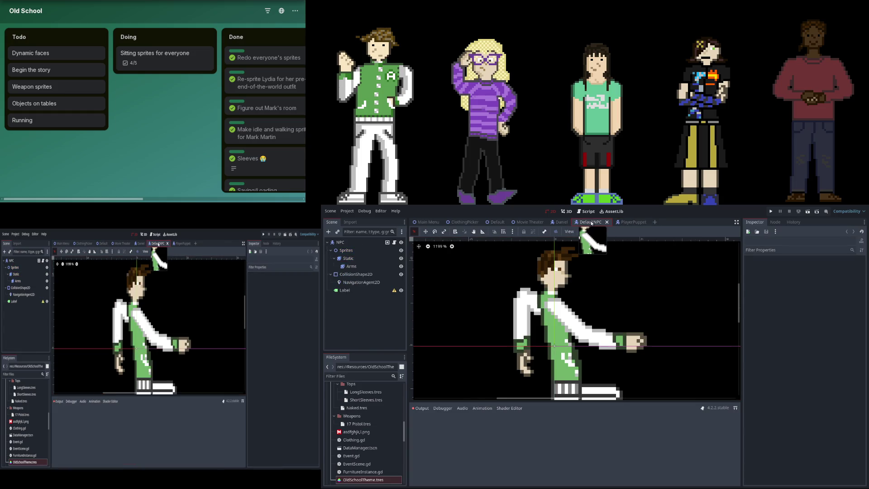
left_click(607, 222)
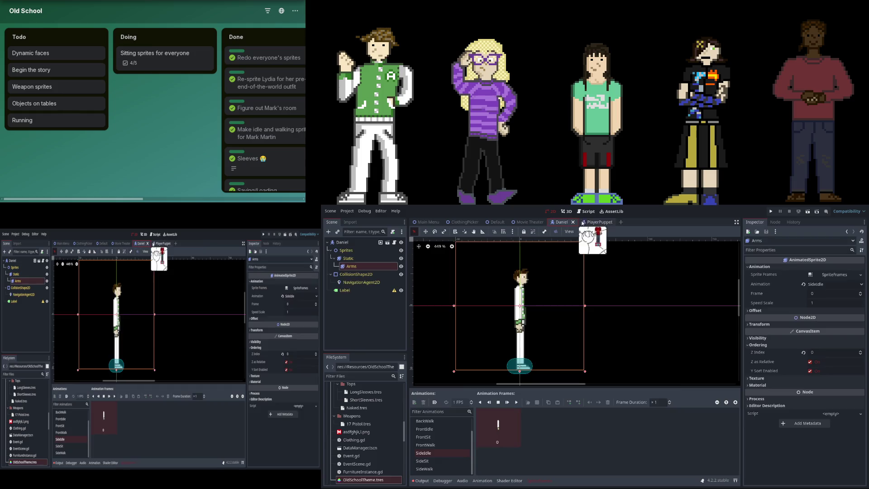
left_click(373, 265)
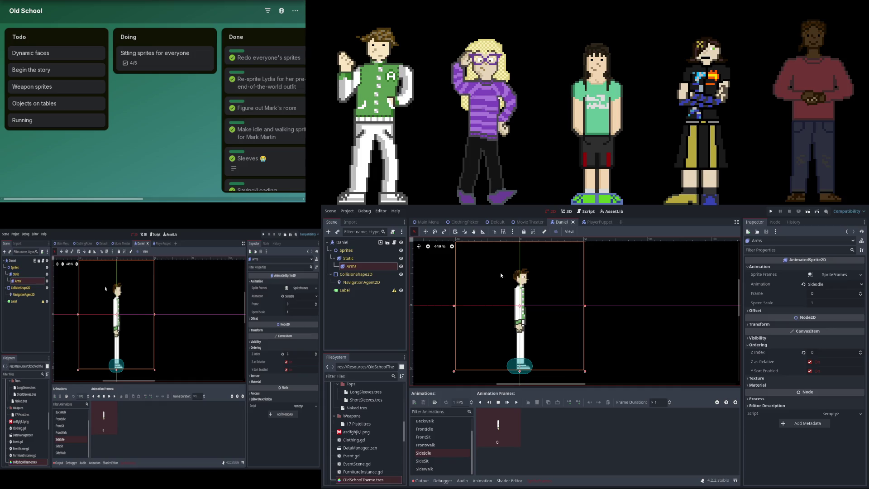
Open Janet.tscn, Kristina.tscn, Mark.tscn and Lydia.tscn, then move Daniel's tab after PlayerPuppet
scroll(398, 429, "down", 8)
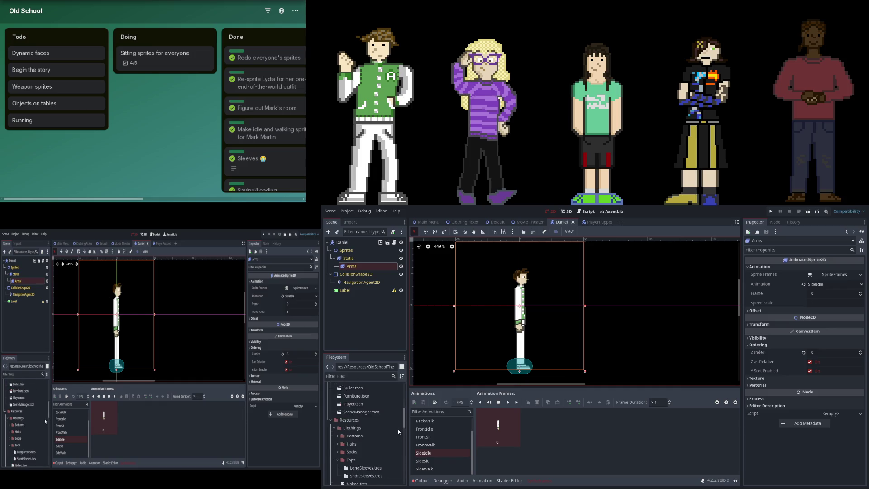
double_click(356, 403)
scroll(428, 421, "up", 2)
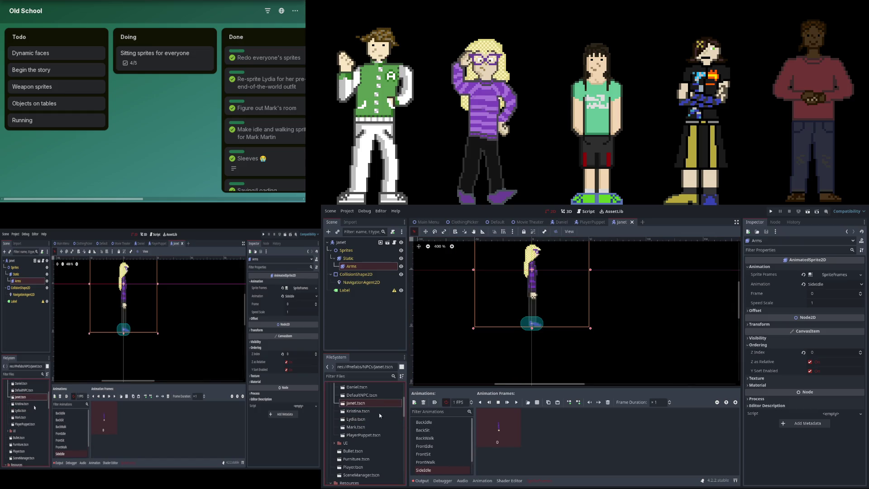
double_click(381, 411)
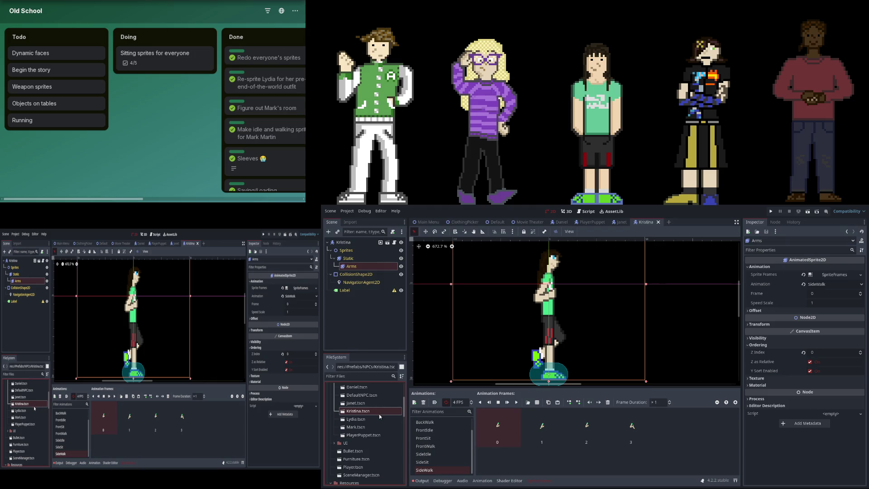
double_click(373, 426)
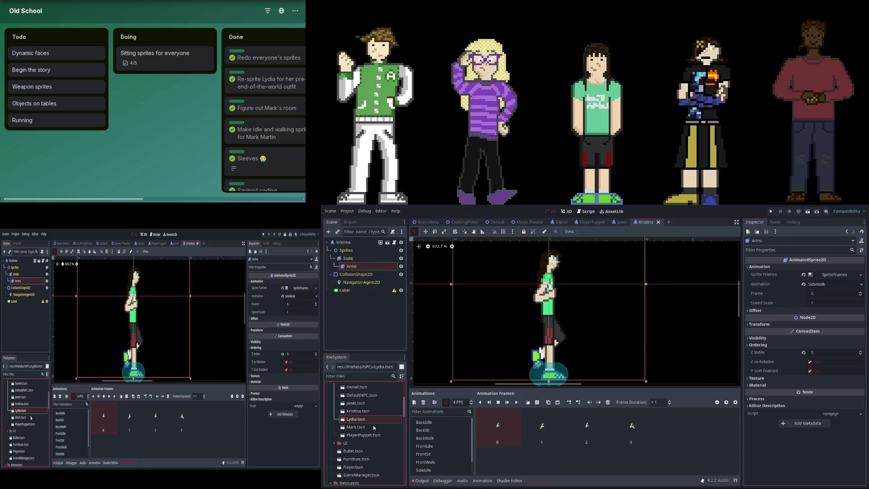
scroll(435, 436, "down", 2)
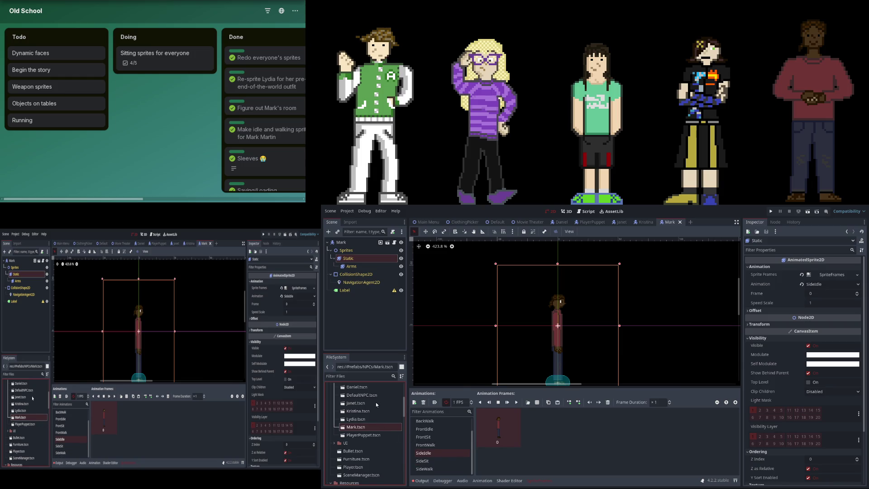
double_click(374, 420)
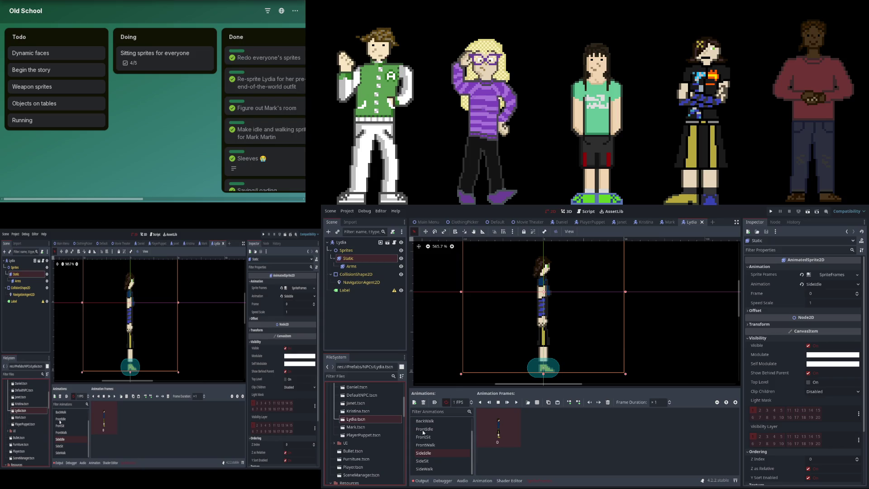
left_click(561, 222)
left_click_drag(561, 221, 602, 222)
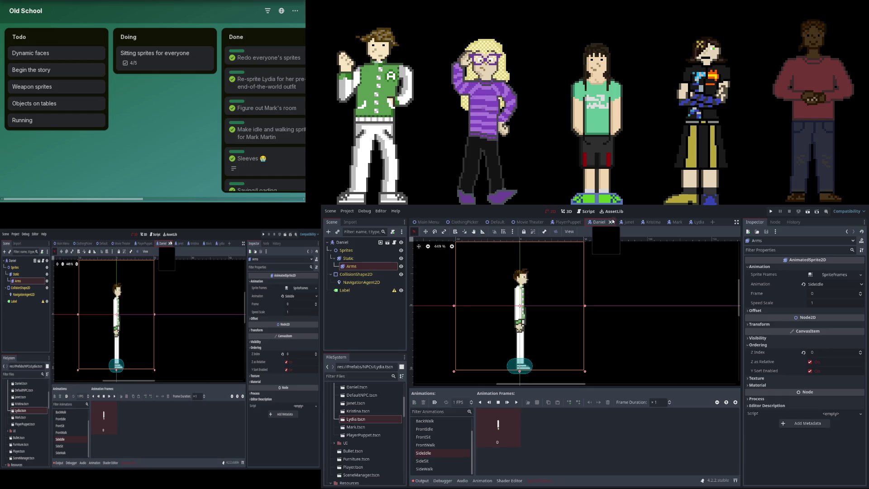
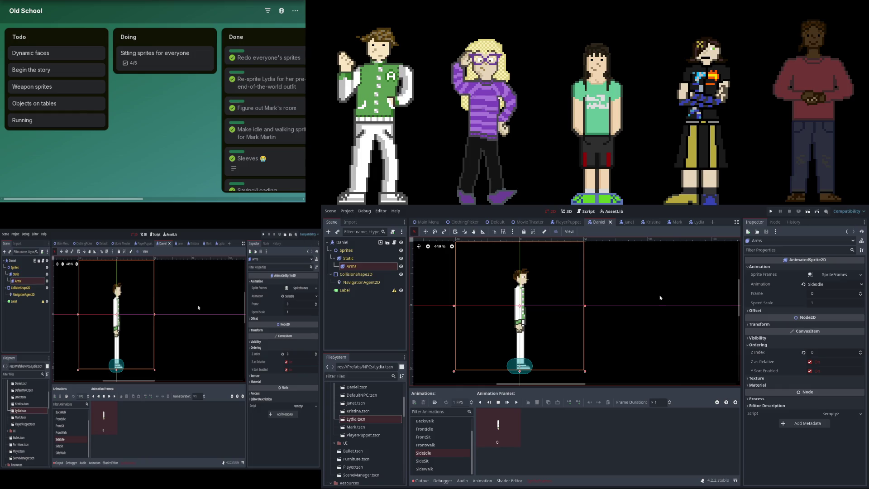
Pan and scroll the canvas to inspect the Daniel sprite
left_click_drag(641, 314, 682, 324)
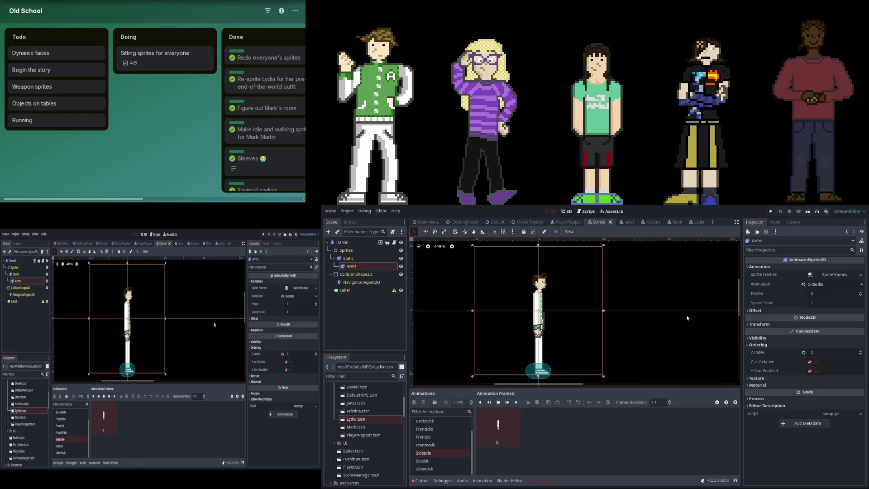
scroll(515, 324, "up", 5)
scroll(526, 349, "up", 3)
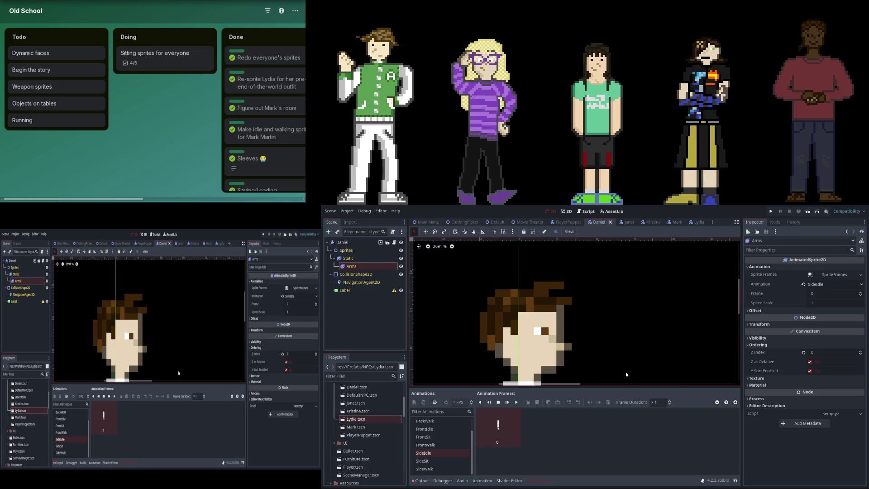
scroll(637, 274, "down", 2)
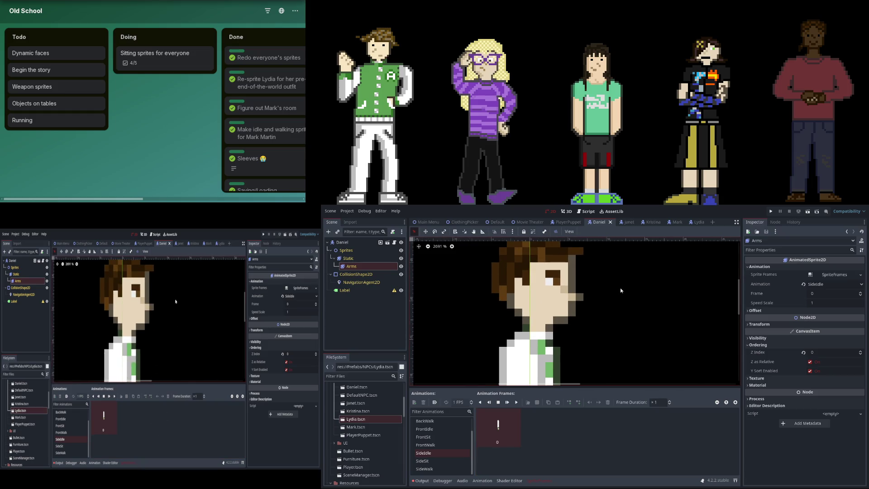
scroll(637, 273, "down", 20)
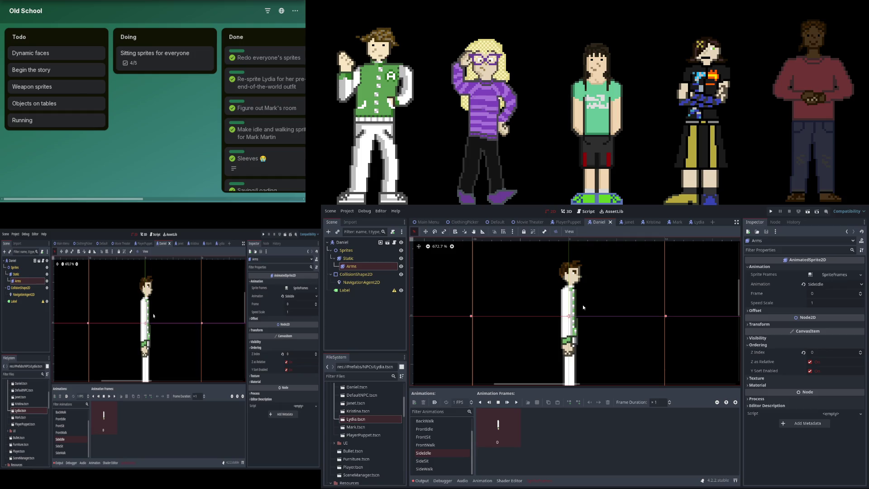
scroll(598, 309, "down", 2)
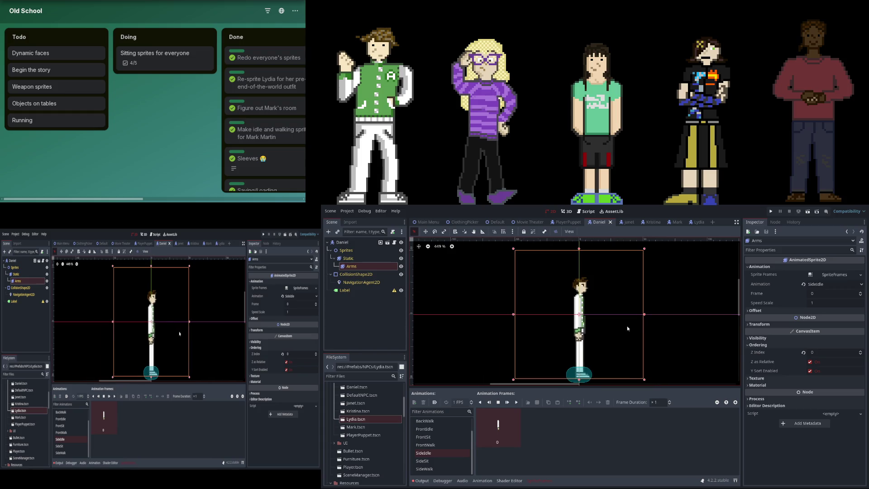
scroll(549, 333, "down", 2)
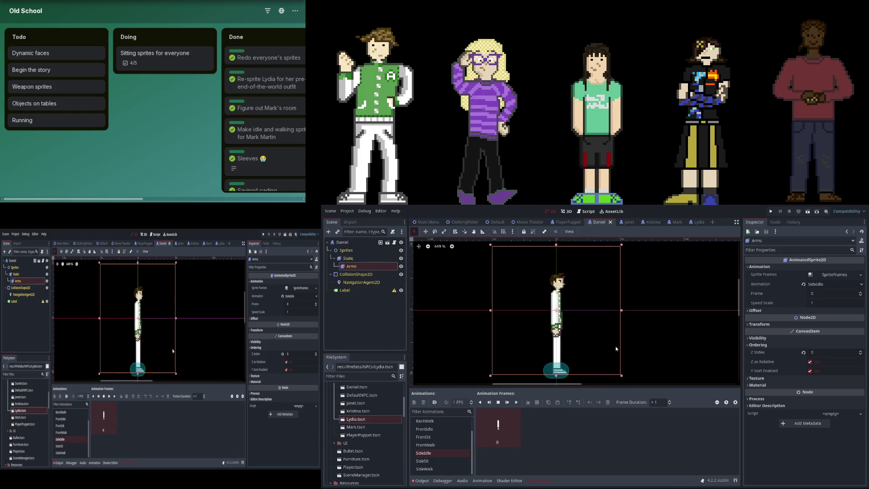
scroll(616, 349, "down", 1)
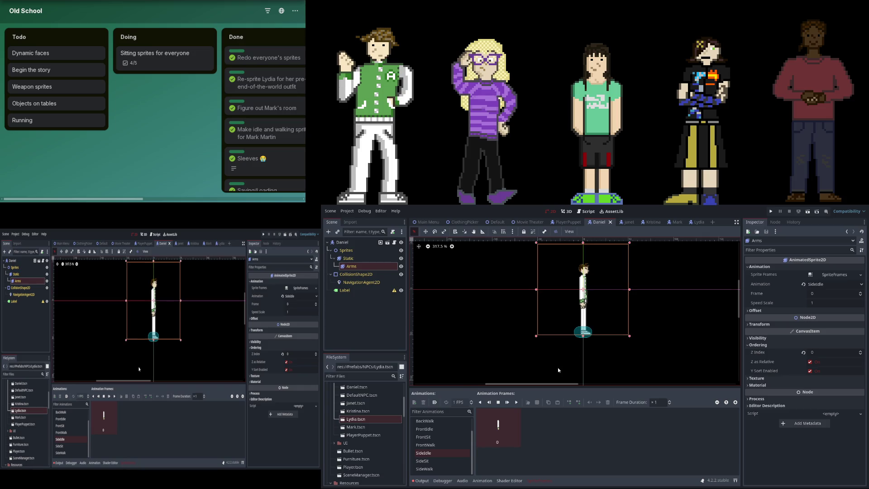
scroll(558, 370, "down", 2)
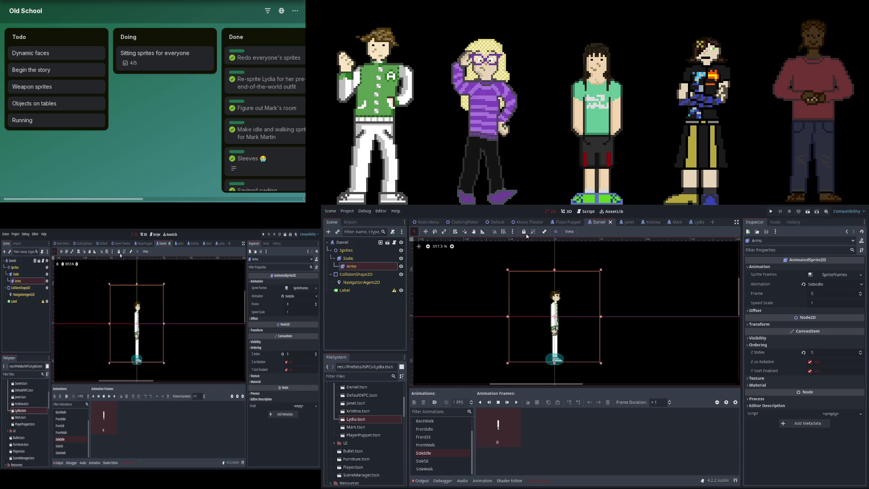
scroll(576, 287, "up", 2)
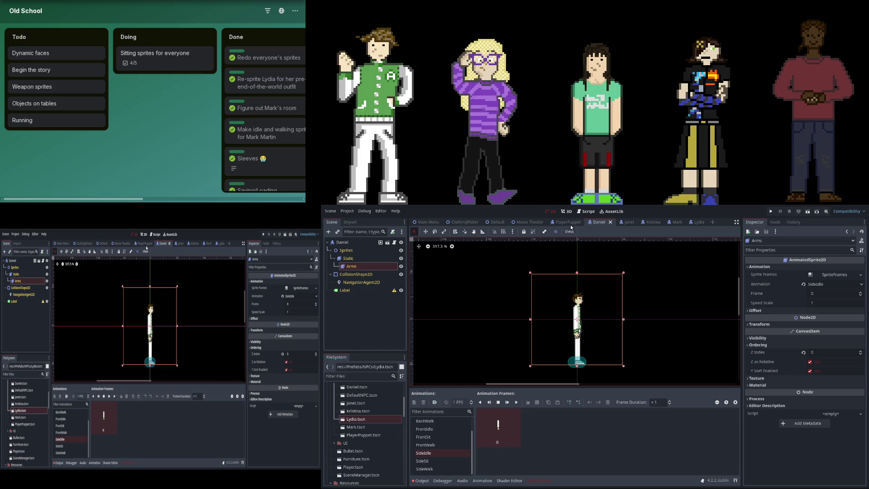
Switch to the PlayerPuppet scene, run the game to test animations, and view its script
mouse_move(600, 225)
left_mouse_down()
mouse_move(526, 227)
mouse_move(564, 225)
left_mouse_up()
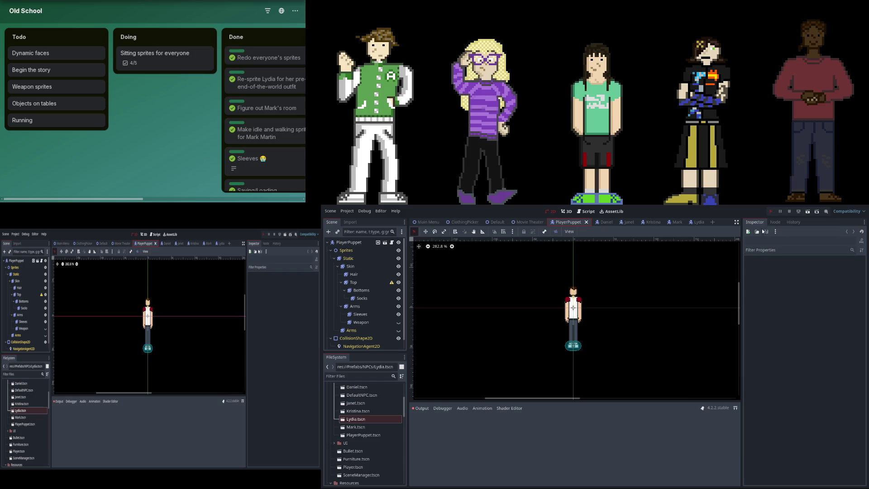
key("F5")
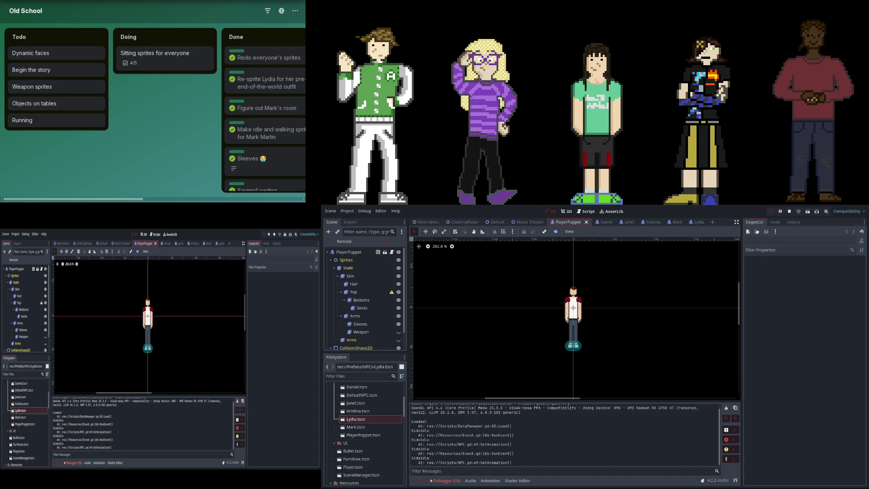
left_click(588, 211)
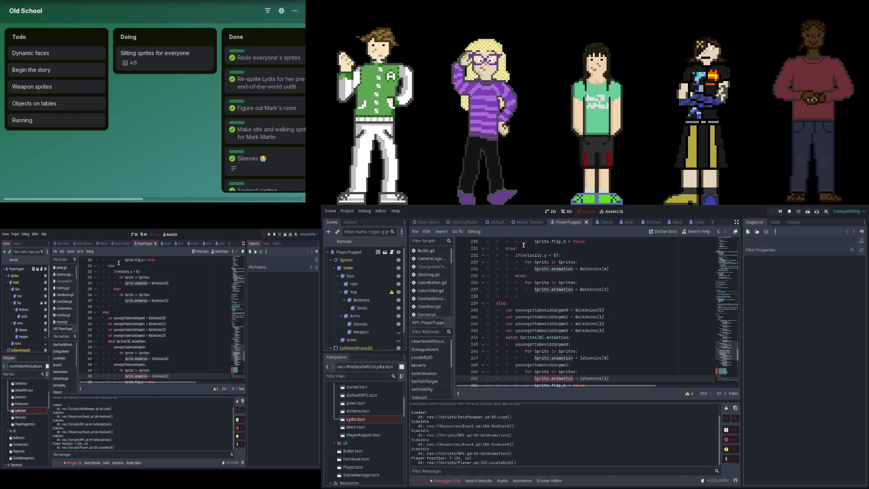
scroll(417, 289, "down", 1)
scroll(417, 289, "down", 4)
scroll(546, 311, "down", 1)
scroll(546, 311, "down", 4)
left_click(584, 283)
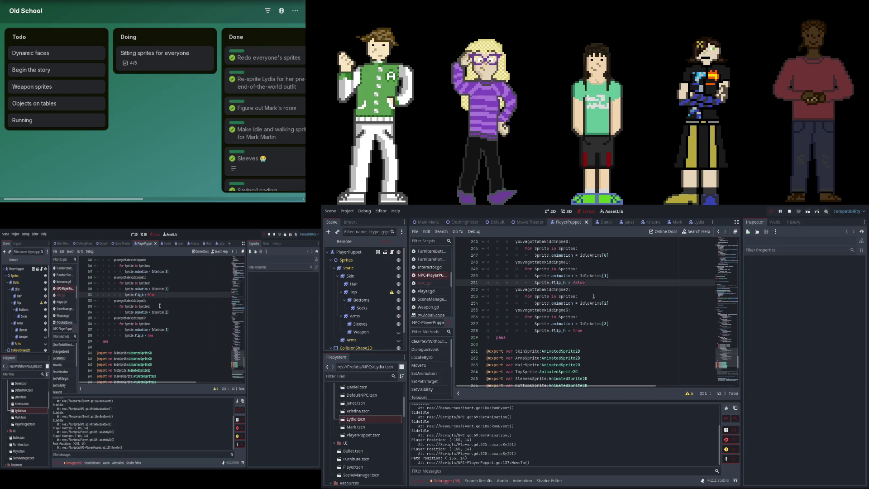
scroll(583, 285, "up", 1)
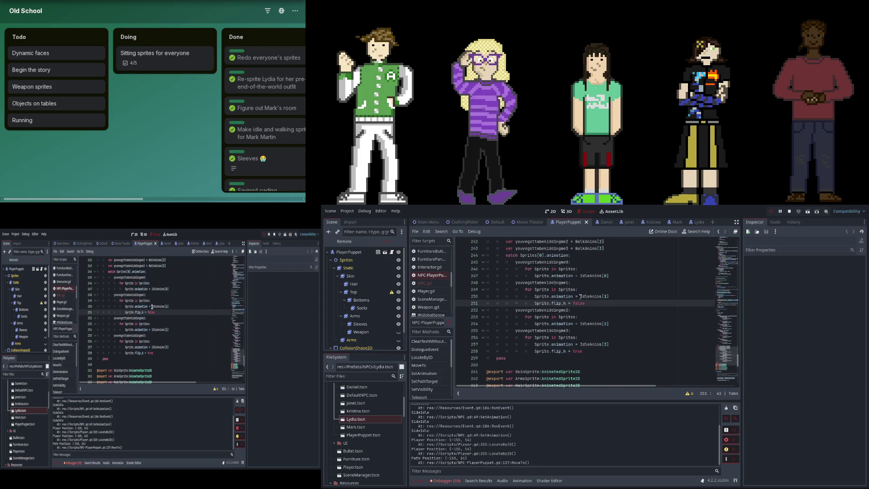
double_click(581, 303)
scroll(562, 302, "up", 7)
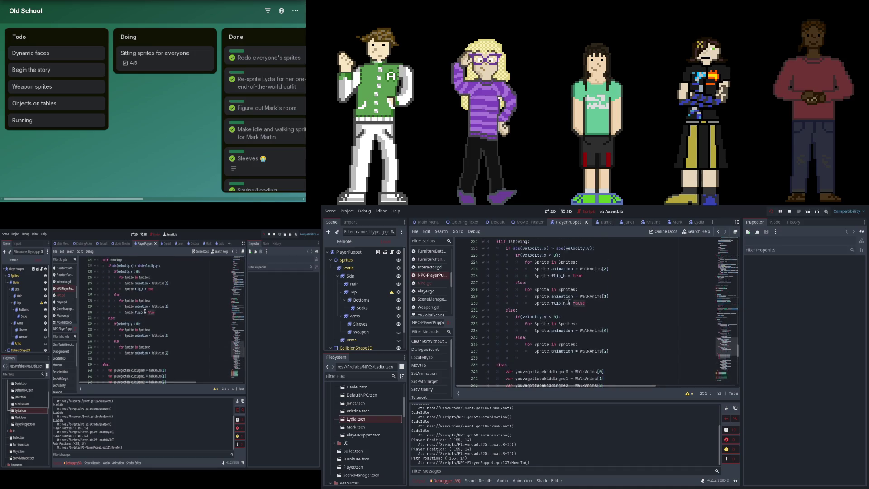
left_click(577, 276)
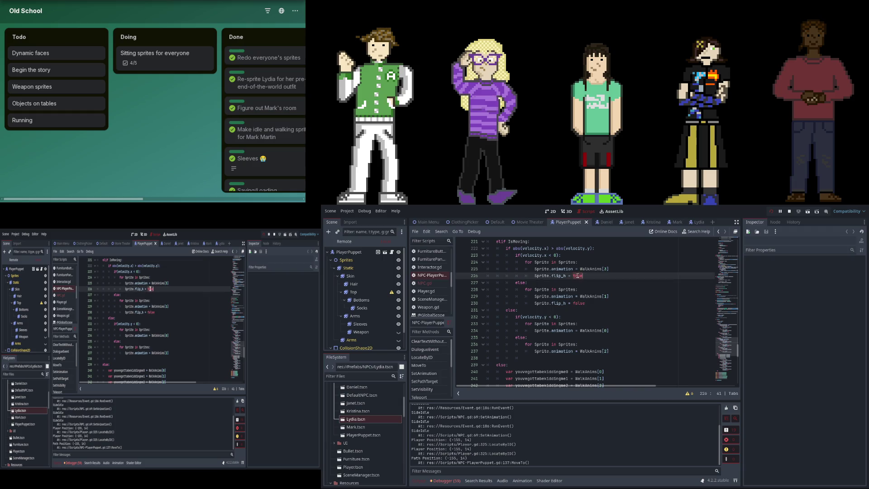
scroll(578, 277, "down", 4)
scroll(579, 278, "down", 4)
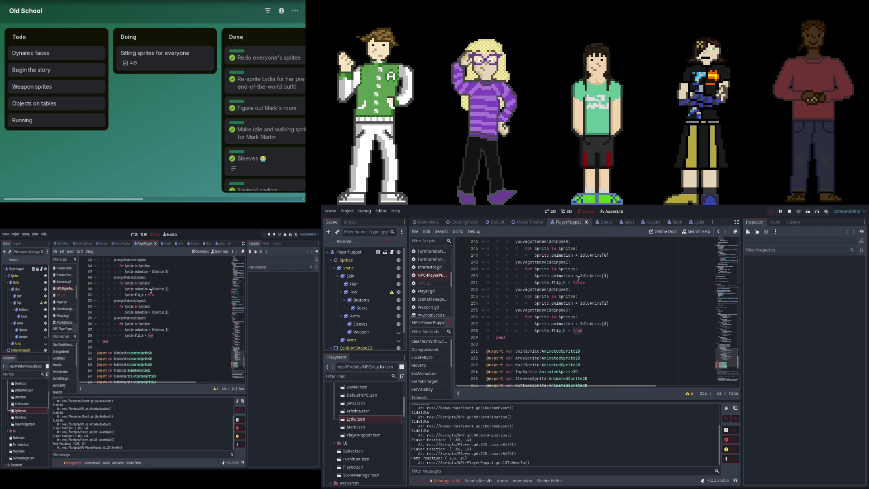
scroll(578, 277, "up", 18)
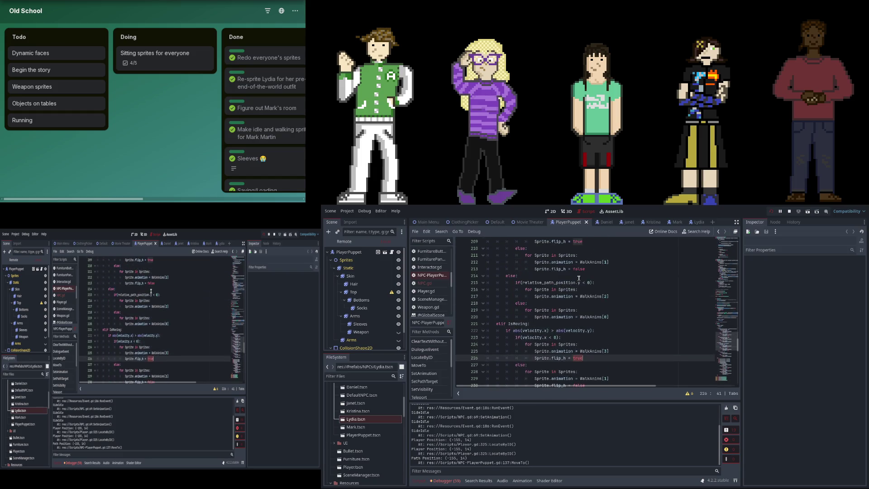
left_click(571, 365)
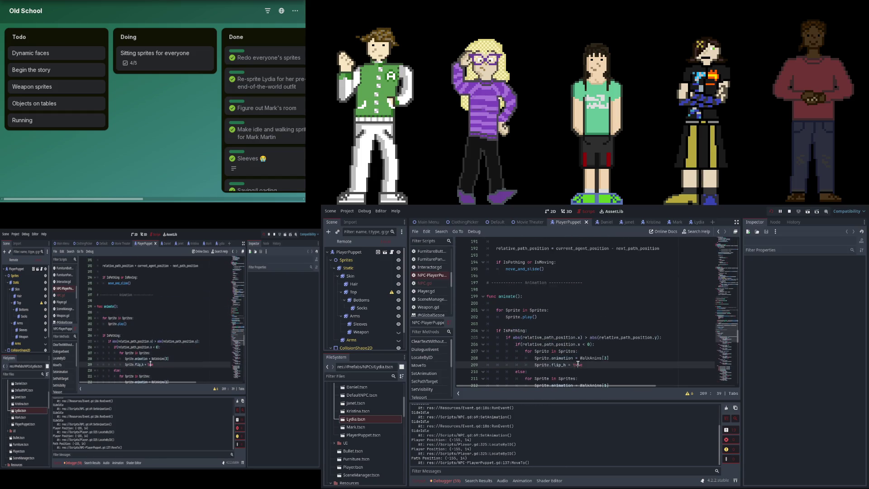
scroll(582, 344, "down", 2)
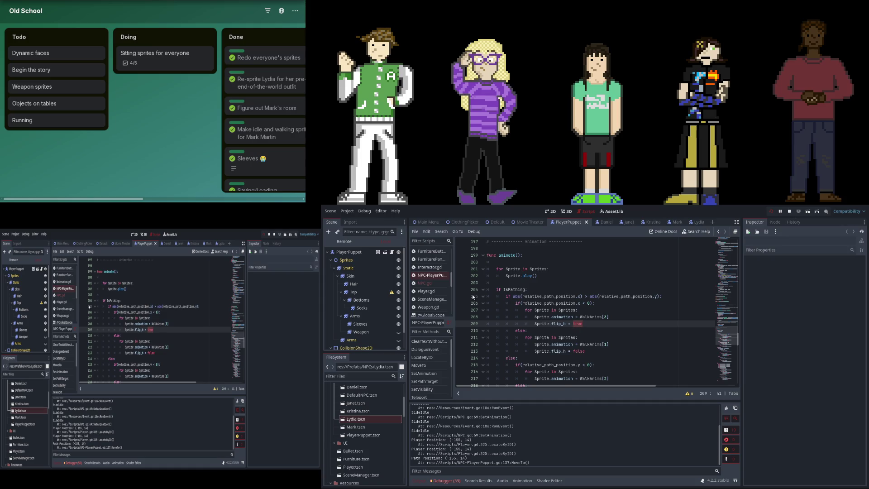
scroll(589, 344, "up", 3)
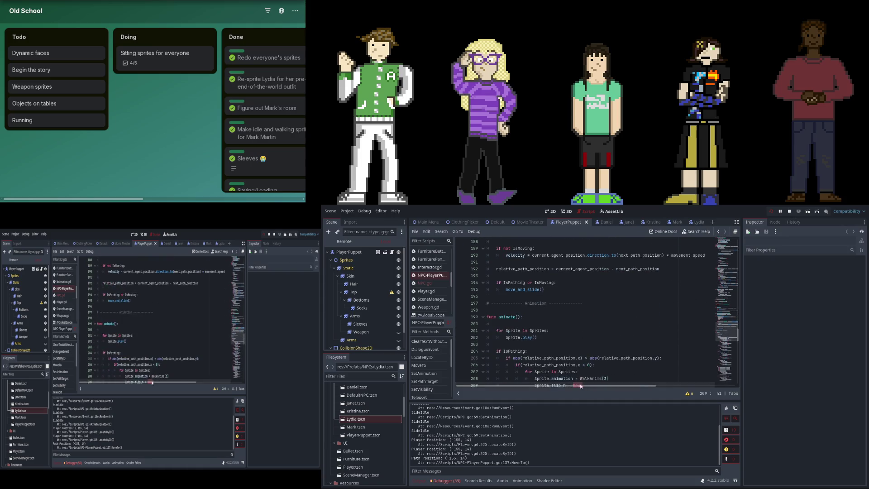
left_click(575, 384)
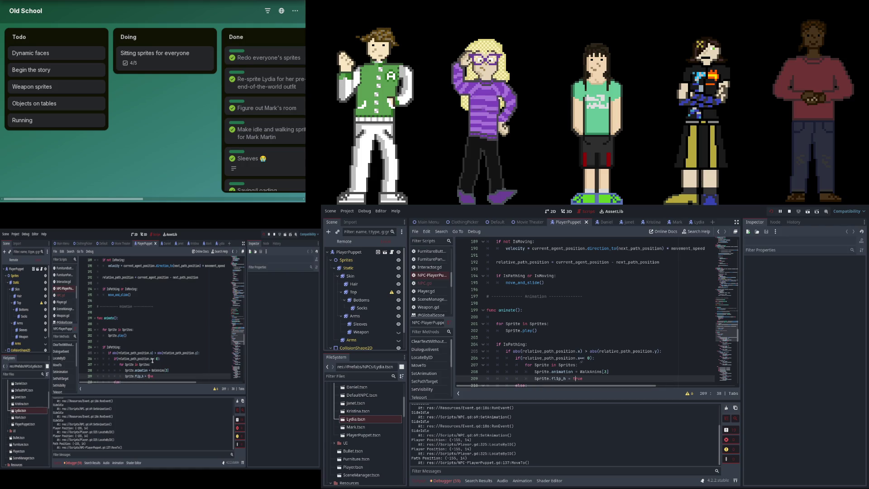
scroll(581, 359, "up", 9)
scroll(575, 334, "up", 20)
scroll(575, 334, "up", 10)
key("ctrl+w")
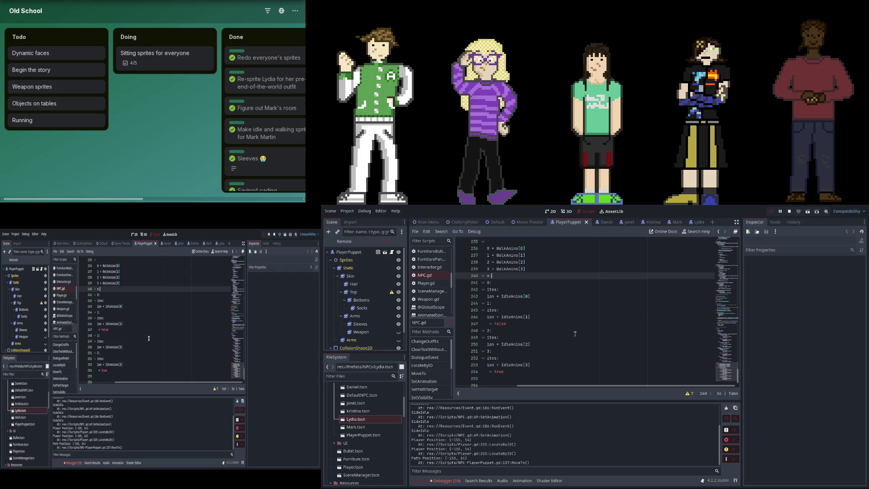
Search NPC.gd for 'Walk' and review the SideWalk and SideIdle entries in the animation lists
scroll(575, 334, "left", 3)
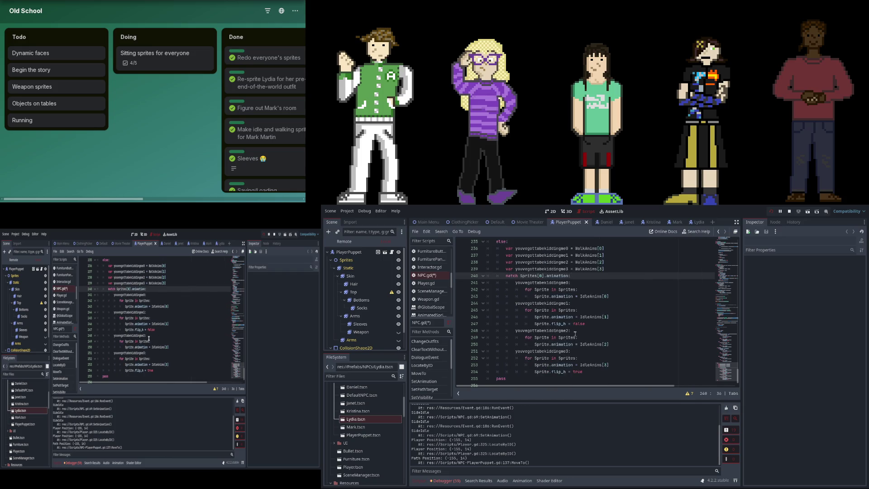
key("ctrl+f")
type("Walk")
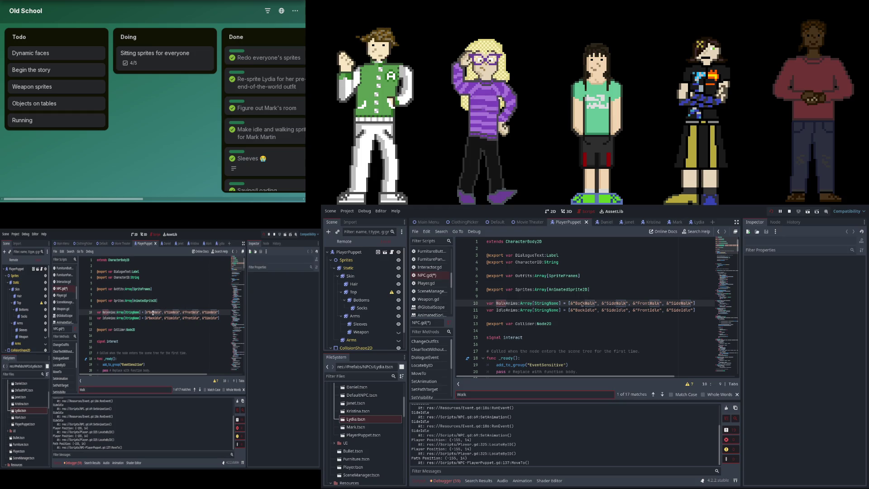
double_click(616, 303)
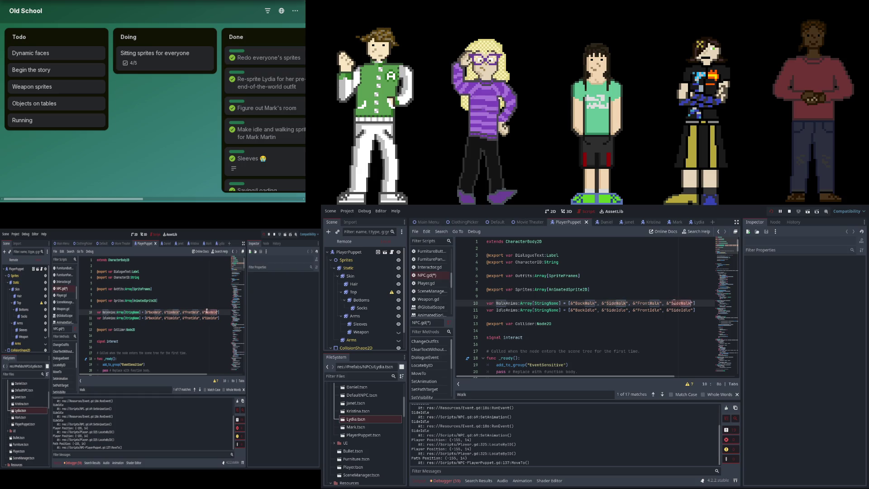
double_click(618, 313)
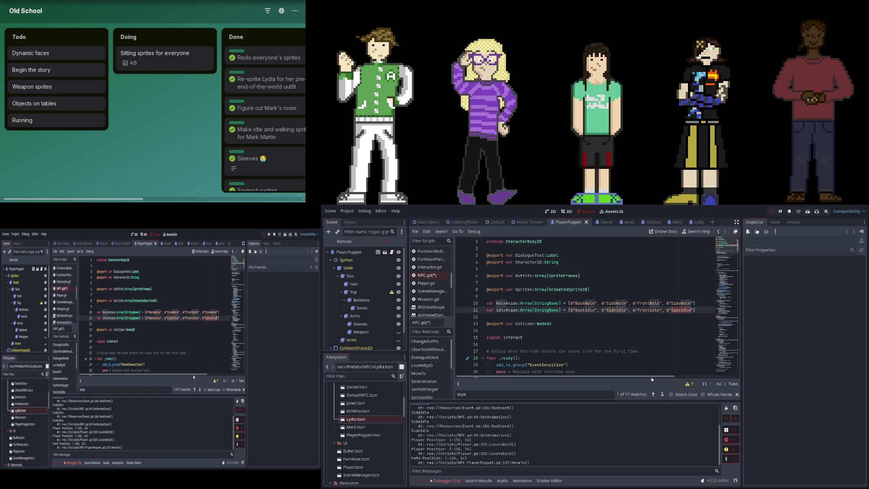
left_click(663, 394)
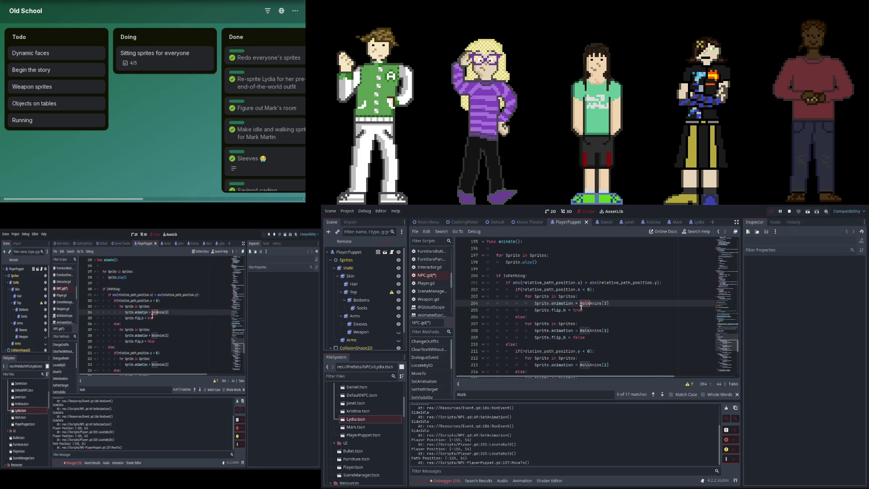
Flip line 218's x-versus-y speed comparison to '<' and save NPC.gd
left_click(585, 290)
scroll(642, 306, "down", 2)
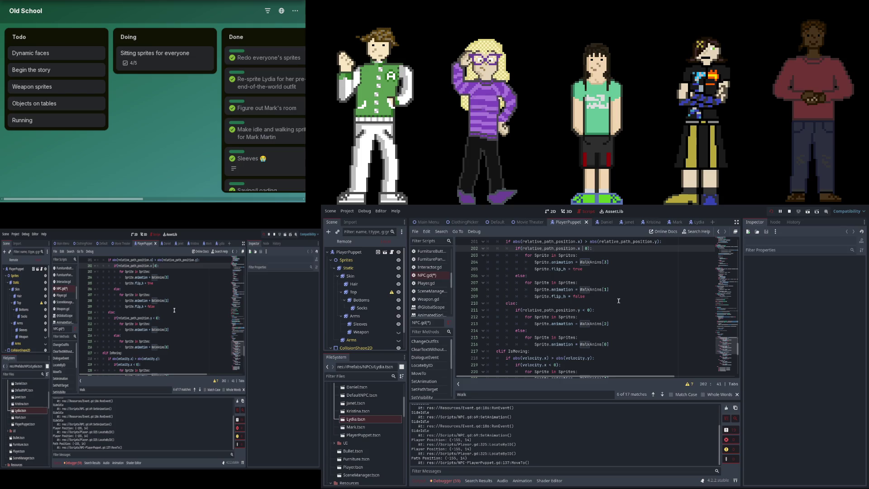
left_click(591, 248)
type(">")
scroll(600, 316, "down", 3)
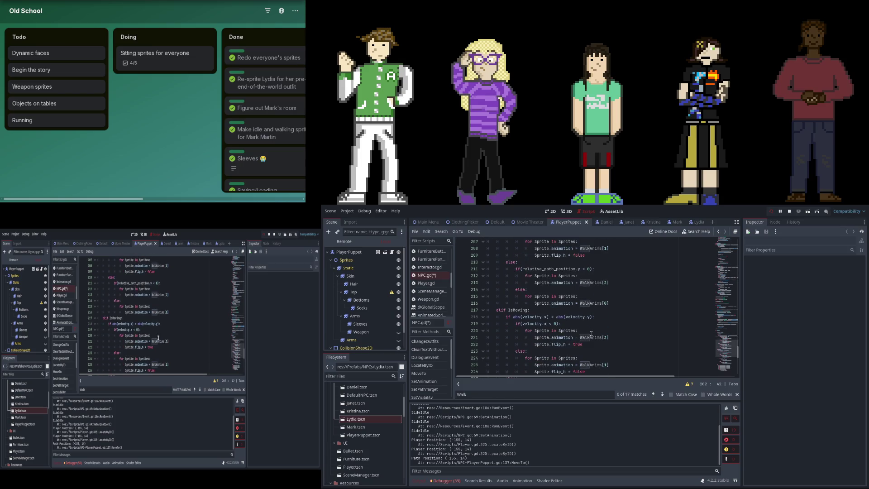
scroll(568, 324, "down", 4)
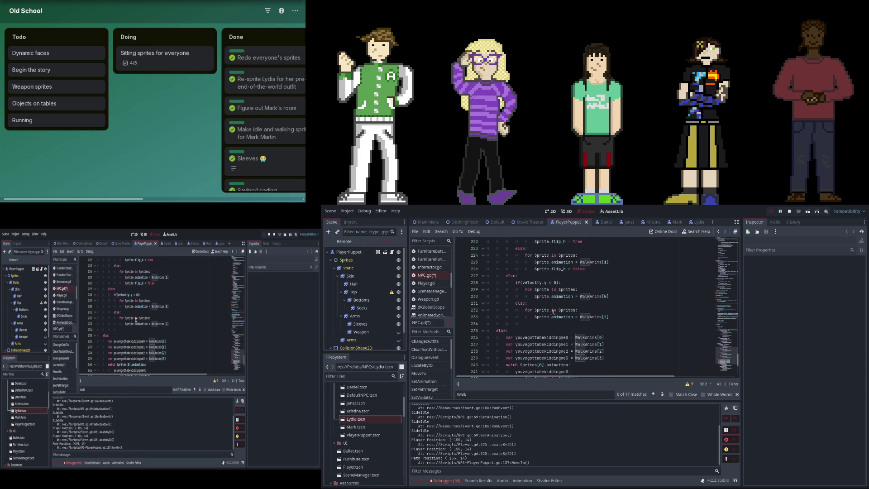
scroll(554, 309, "up", 3)
left_click(590, 275)
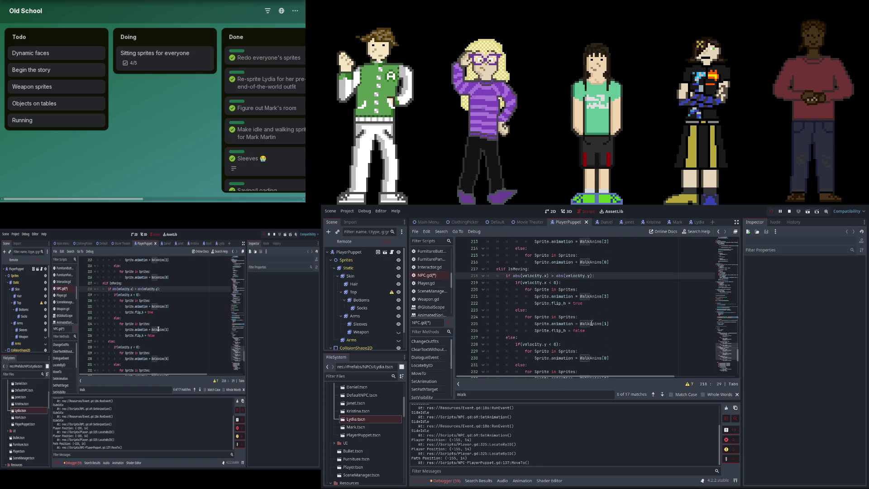
key("BackSpace")
type("<")
key("ctrl+s")
Restore '>' on line 218, make line 219 test velocity.x > 0, and run the game
scroll(662, 289, "down", 1)
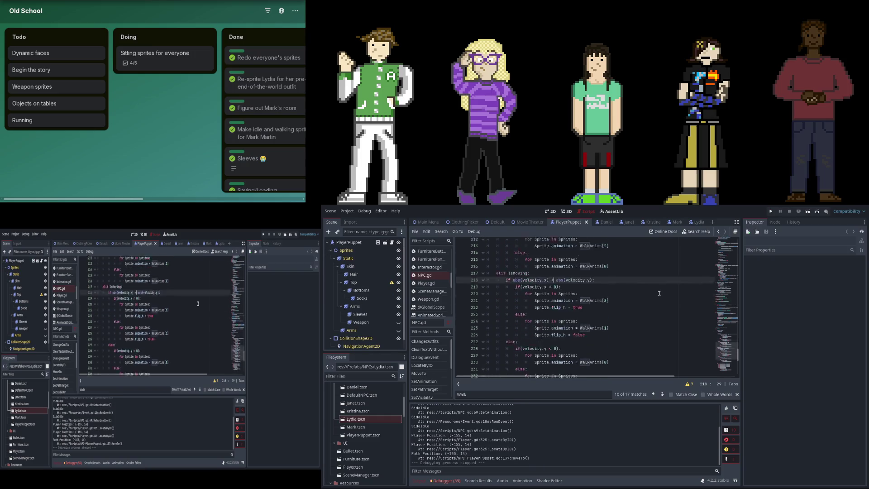
key("BackSpace")
type(">")
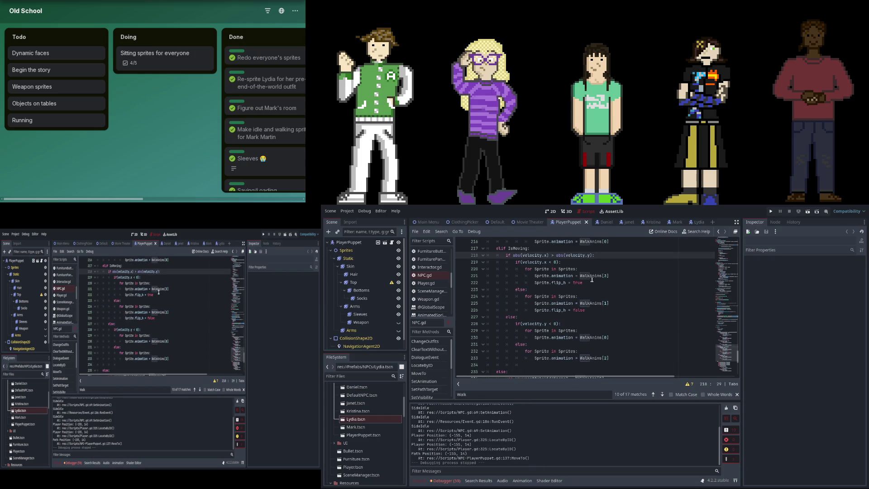
left_click(554, 262)
key("BackSpace")
type(">")
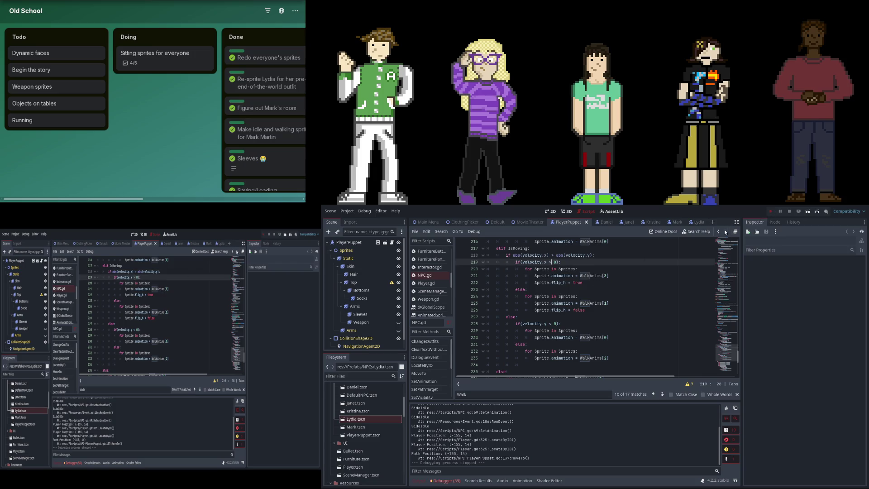
key("F5")
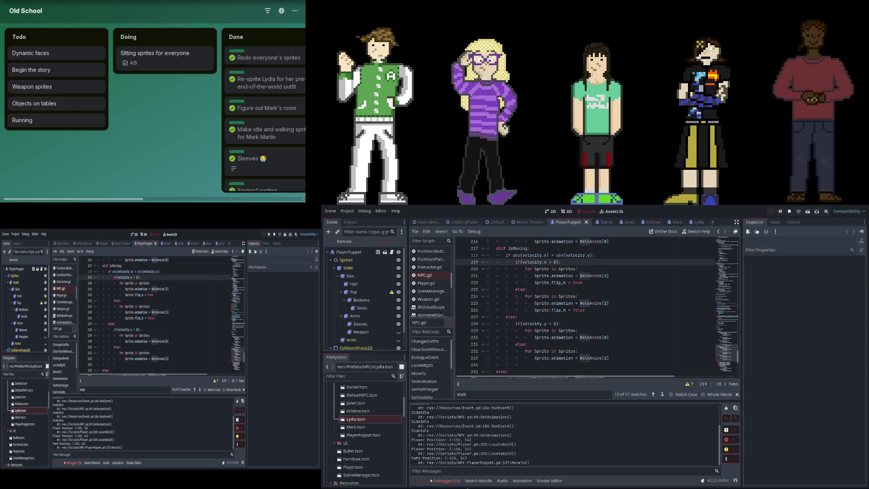
Stop and relaunch the game, then hide the Bottoms sprite layer in the Remote tree
left_click(771, 214)
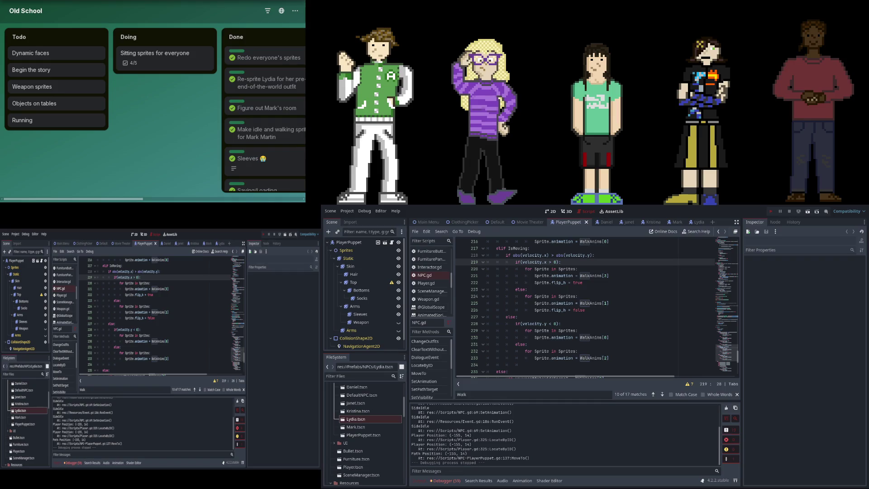
key("F5")
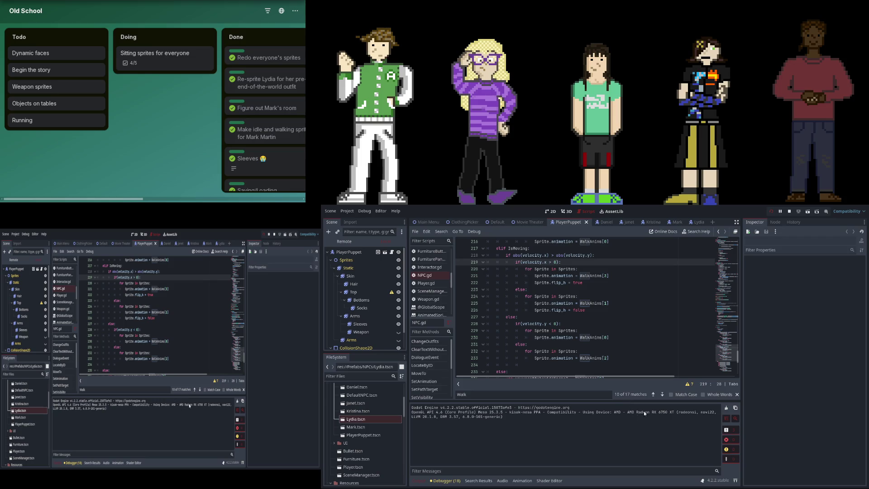
left_click(399, 300)
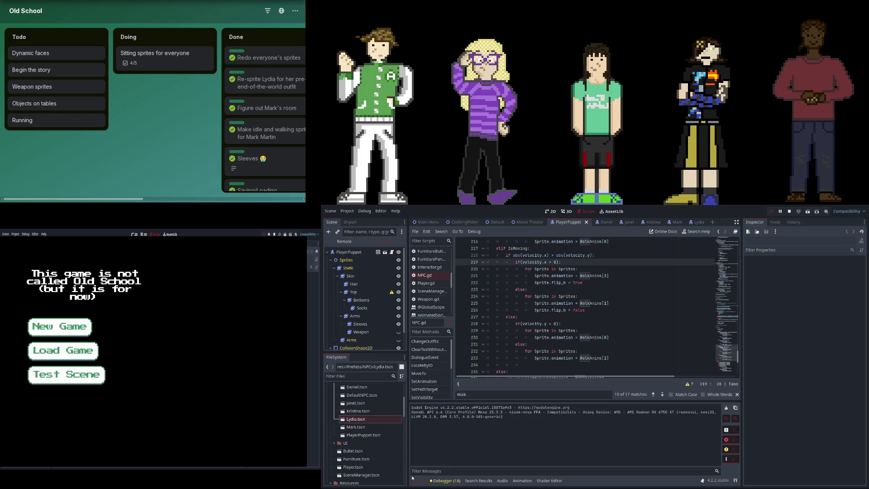
left_click(543, 324)
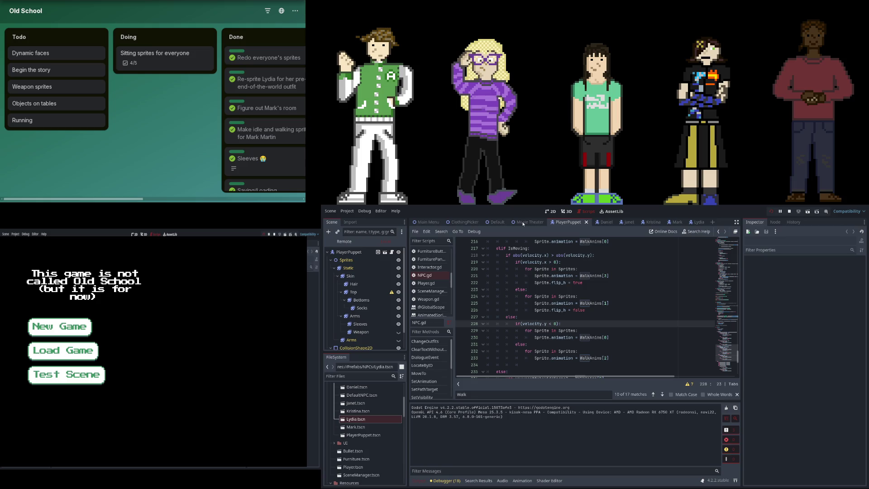
left_click(554, 211)
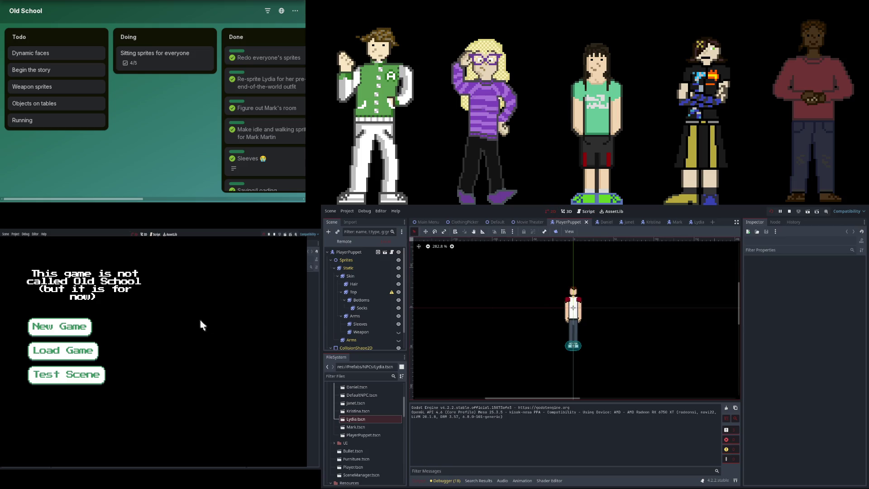
In the Daniel scene, select the Static sprite and preview its SideSit animation
left_click(605, 222)
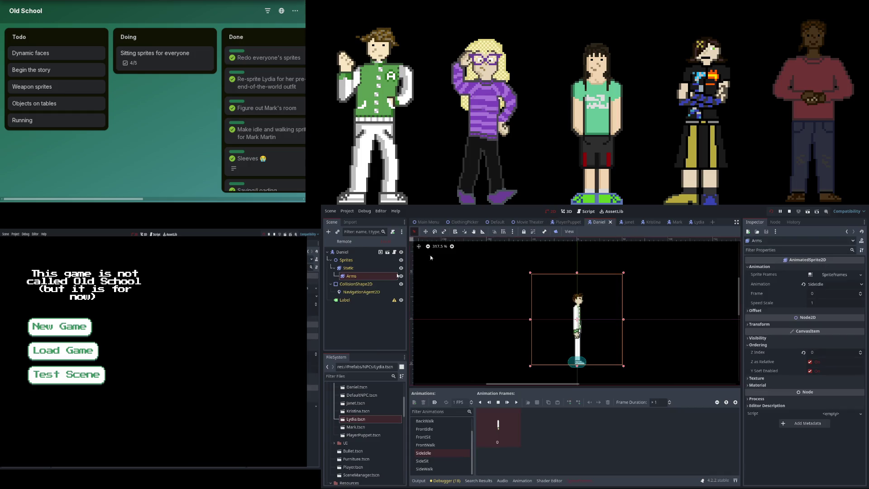
left_click(368, 261)
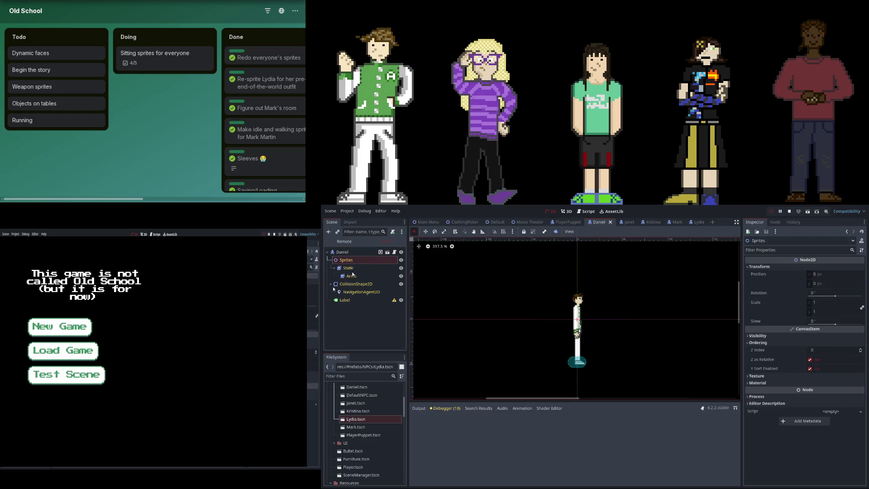
scroll(671, 367, "up", 2)
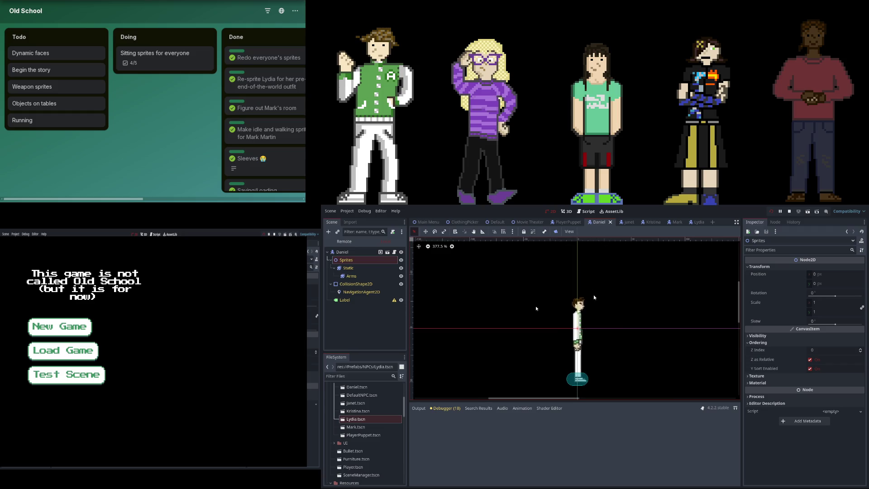
left_click(359, 277)
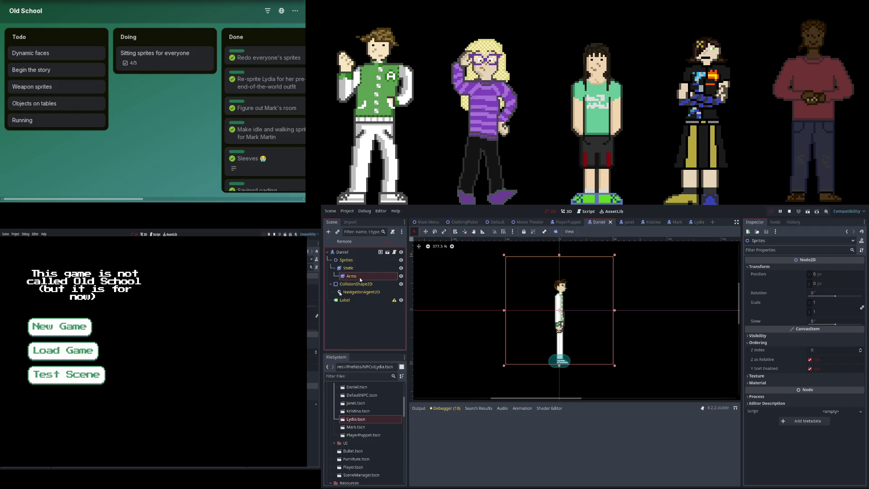
left_click(402, 276)
left_click(402, 276)
left_click(374, 268)
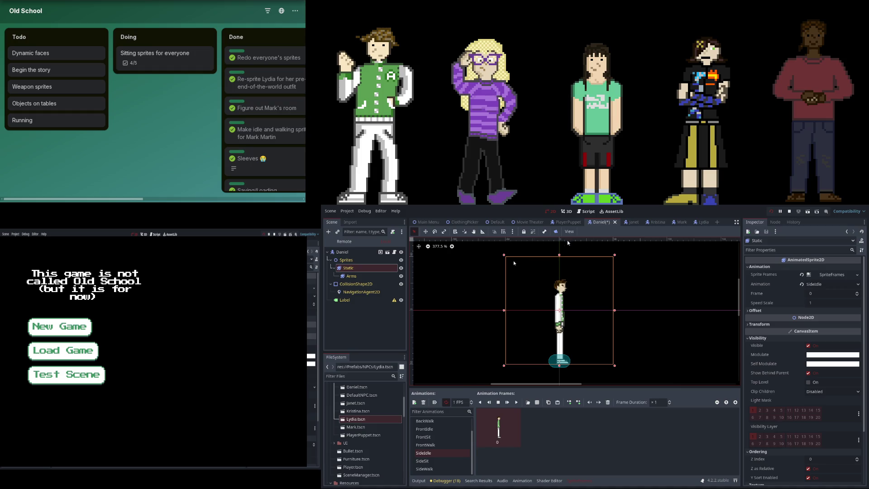
left_click(434, 461)
left_click(358, 276)
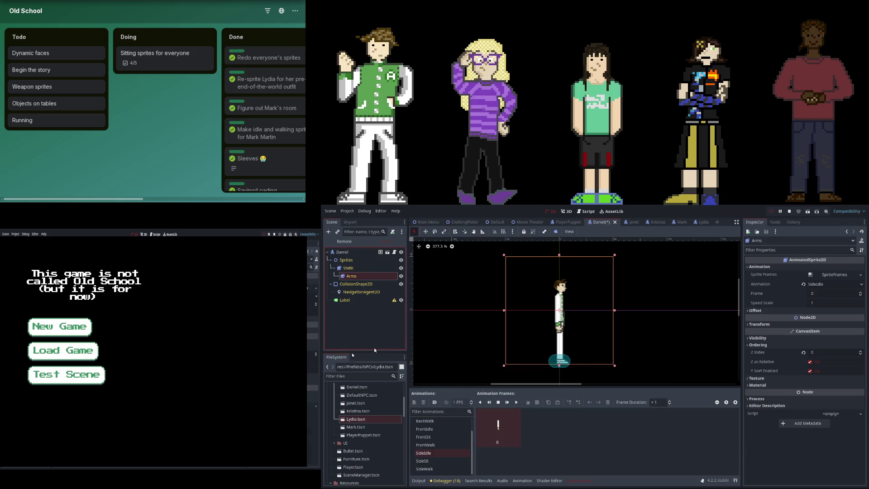
key("Up")
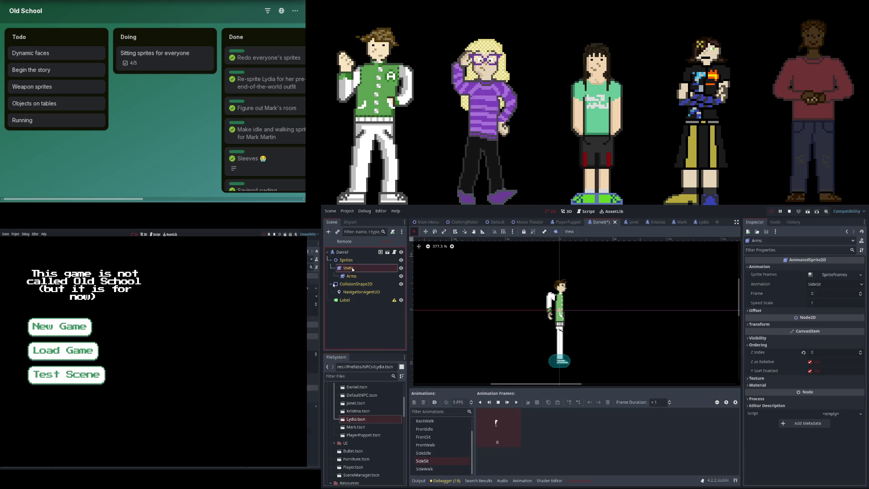
Try adding a sitting frame from the sprite sheet to the empty BackSit animation, then undo it
scroll(438, 452, "up", 2)
left_click(440, 436)
left_click(438, 431)
left_click(538, 403)
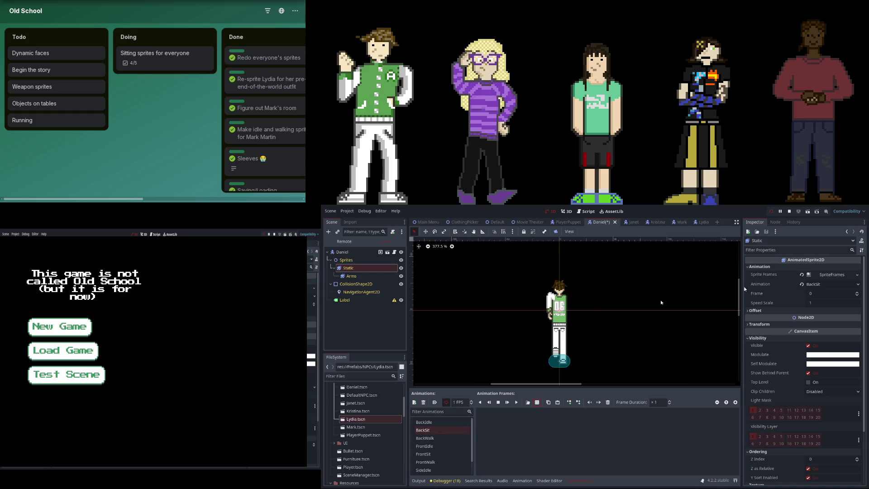
left_click_drag(657, 443, 486, 447)
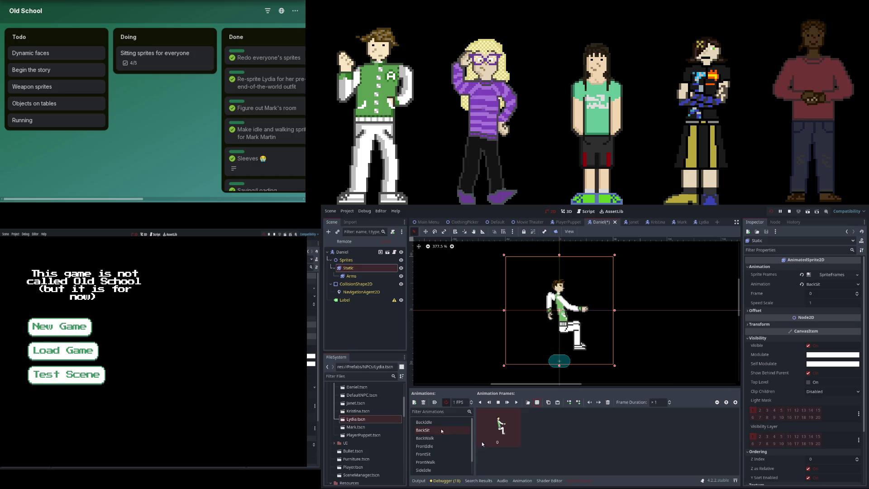
key("ctrl+z")
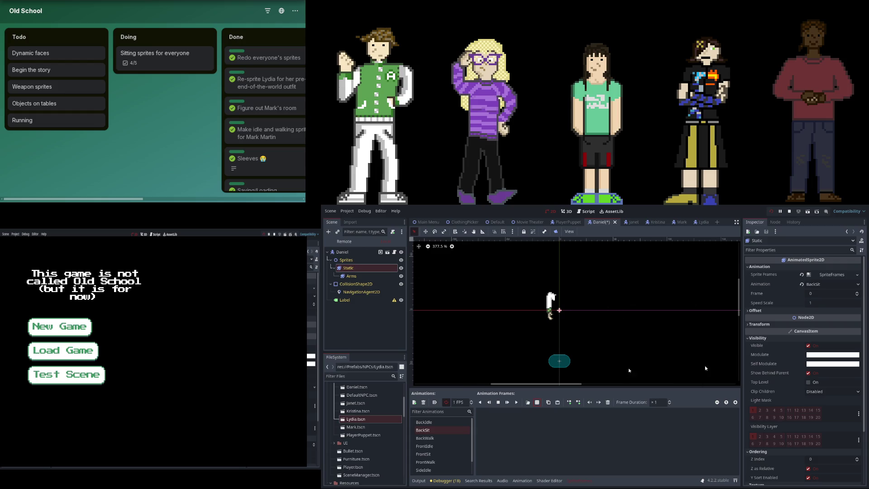
Replace SideSit's only frame with a pasted sitting frame after inspecting FrontSit
left_click(441, 462)
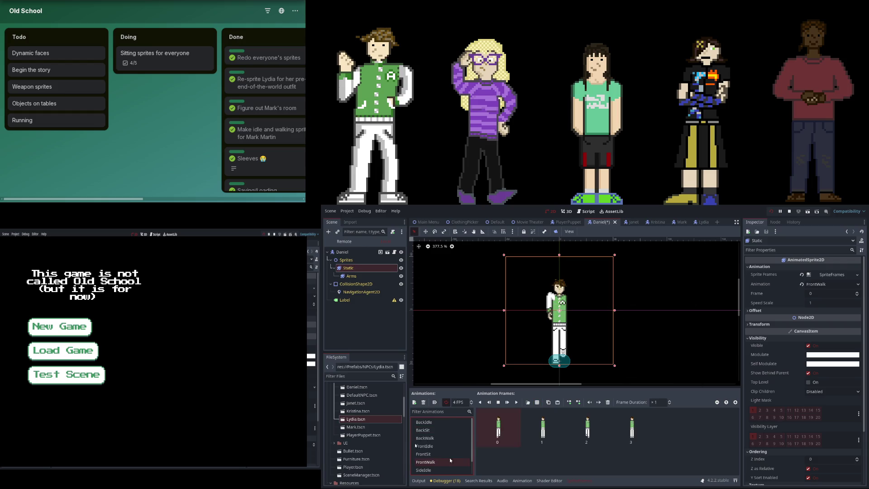
left_click(444, 454)
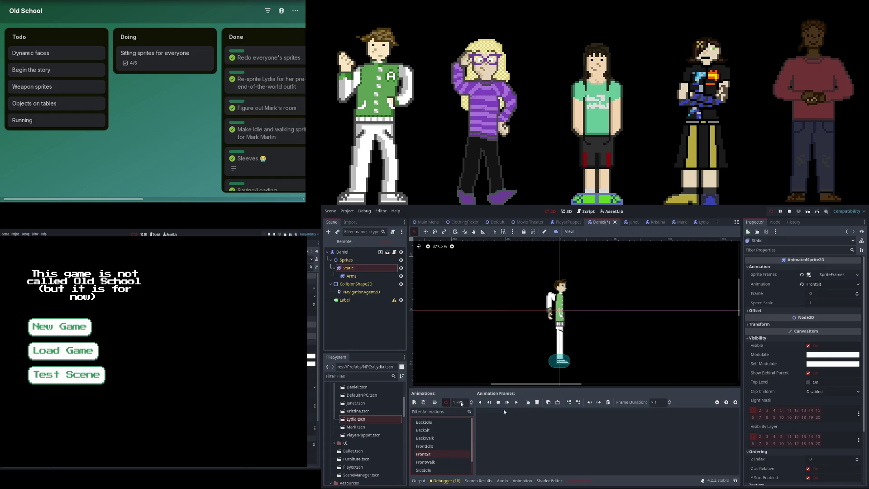
left_click(537, 403)
scroll(446, 447, "down", 1)
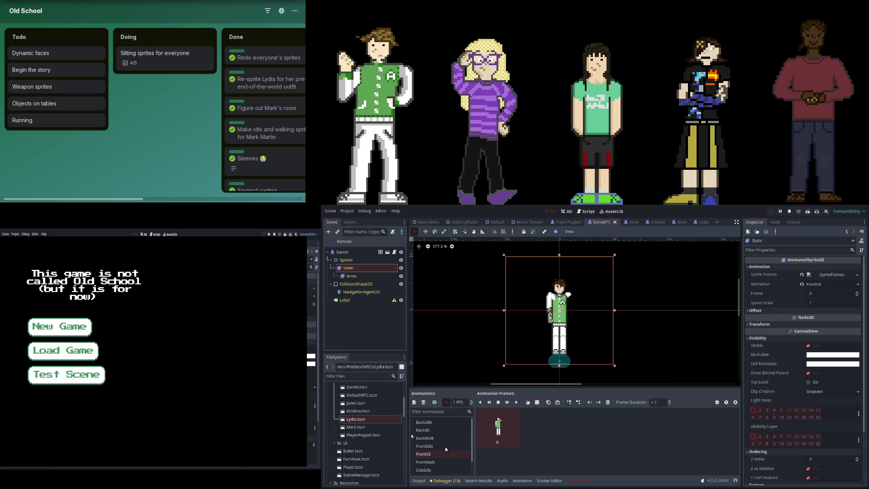
left_click(440, 460)
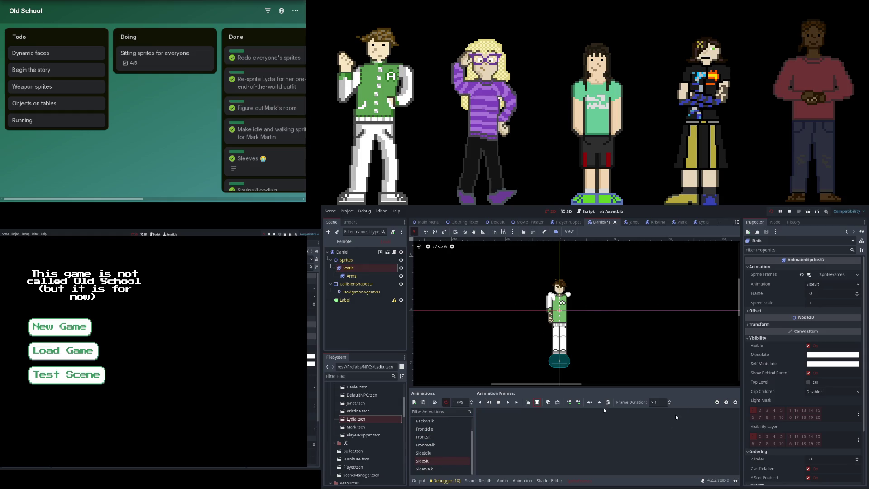
key("ctrl+z")
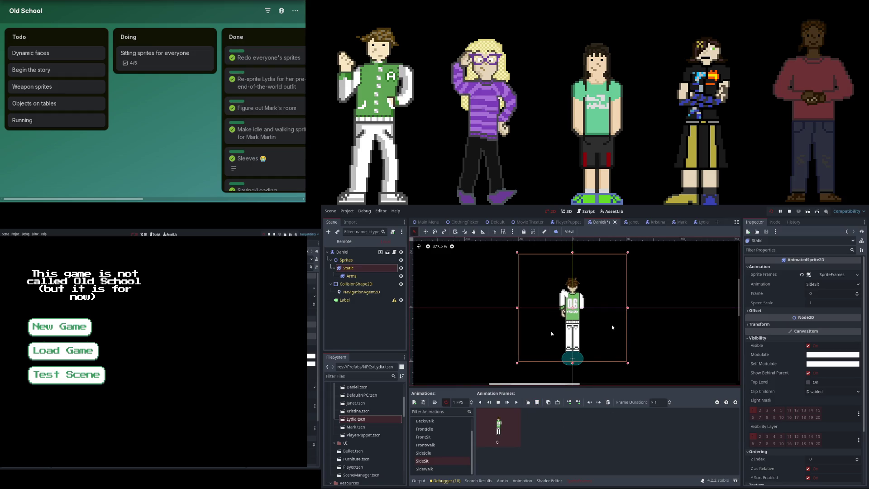
left_click(434, 454)
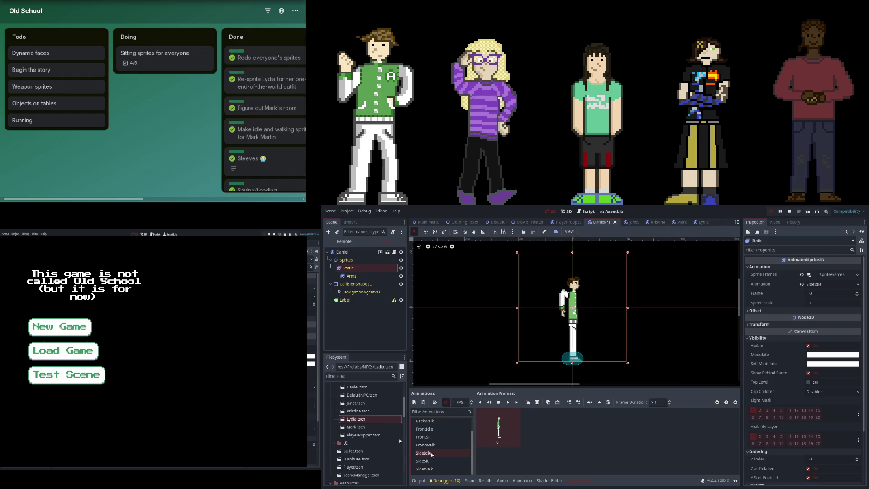
left_click(428, 469)
left_click(431, 461)
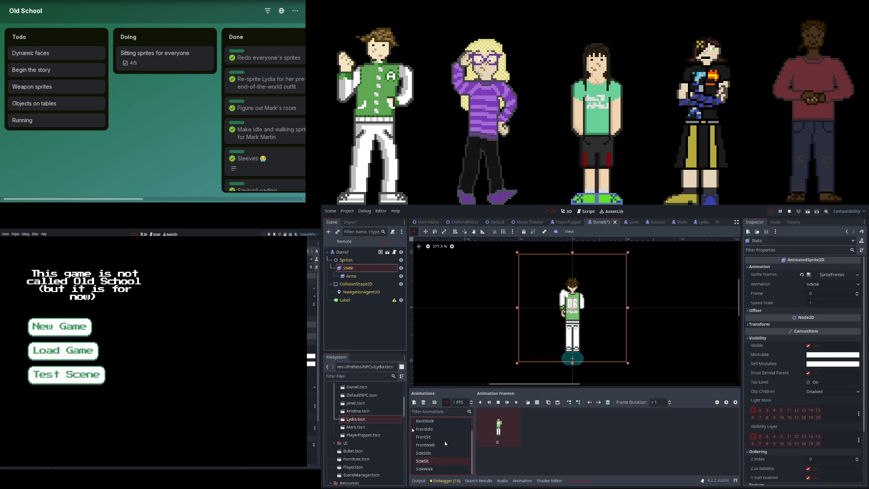
key("Delete")
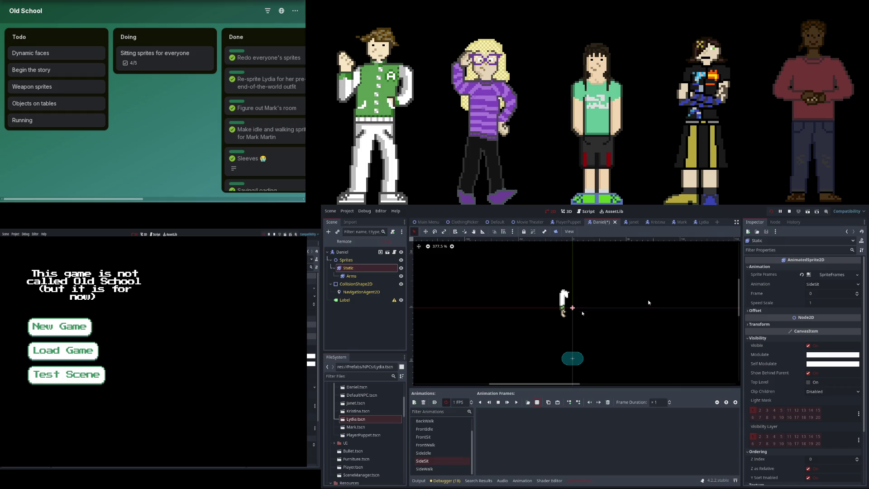
key("ctrl+v")
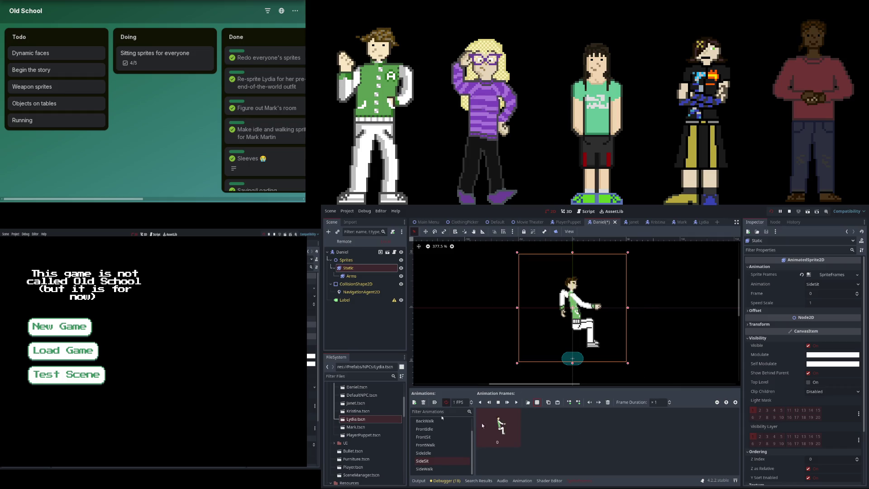
Preview the Arms and Static sprites in the FrontSit and BackSit animations
left_click(450, 438)
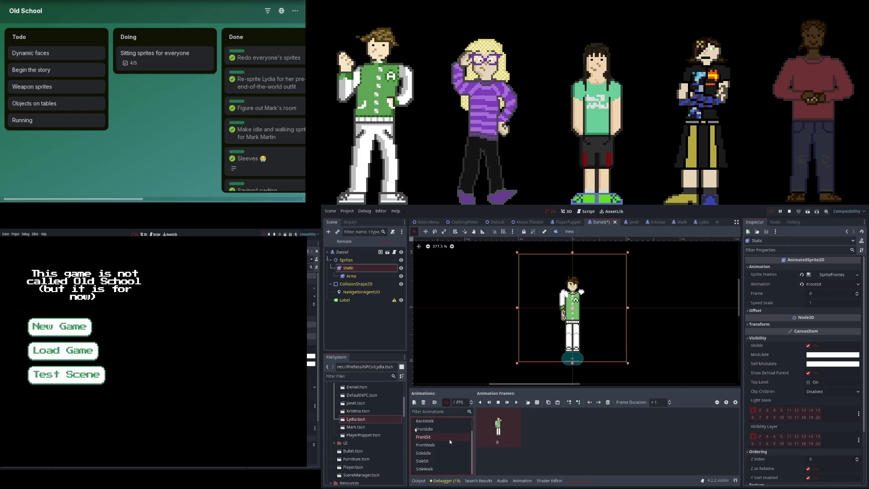
left_click(355, 276)
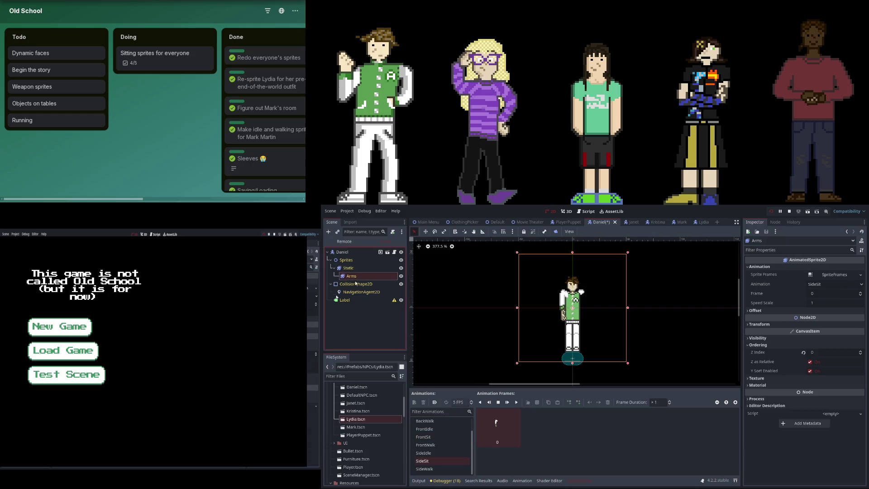
left_click(434, 438)
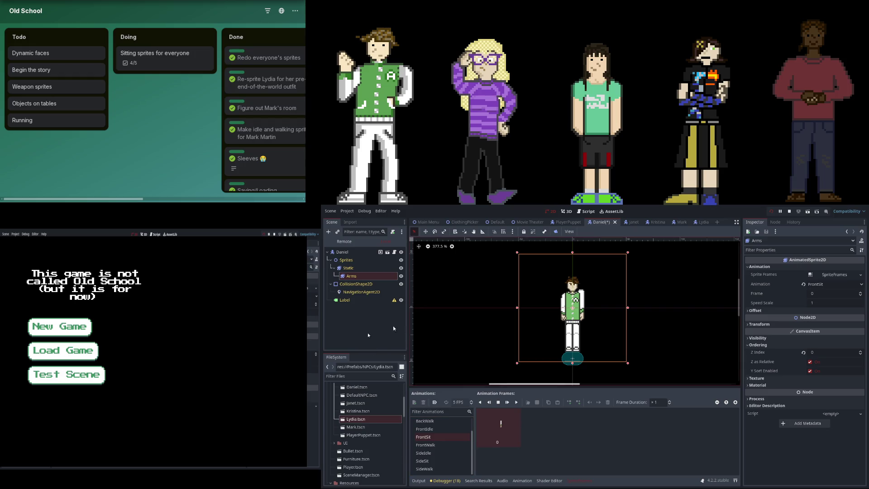
left_click(436, 430)
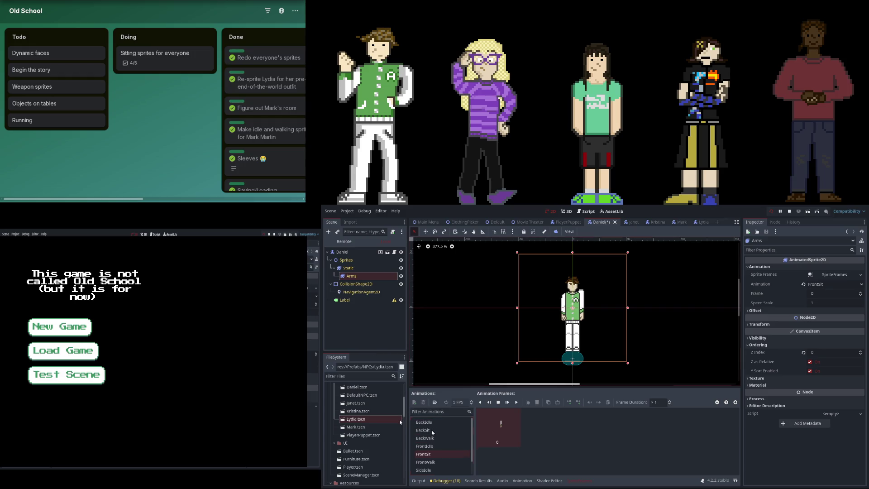
left_click(367, 271)
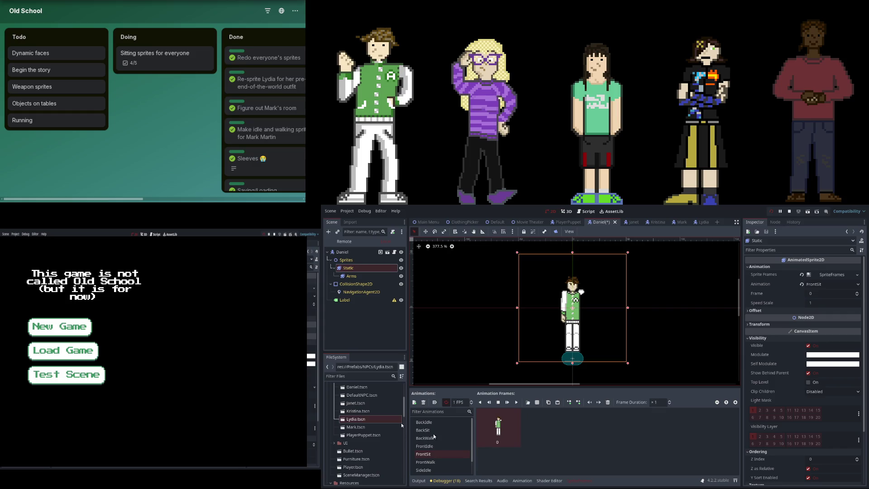
left_click(436, 431)
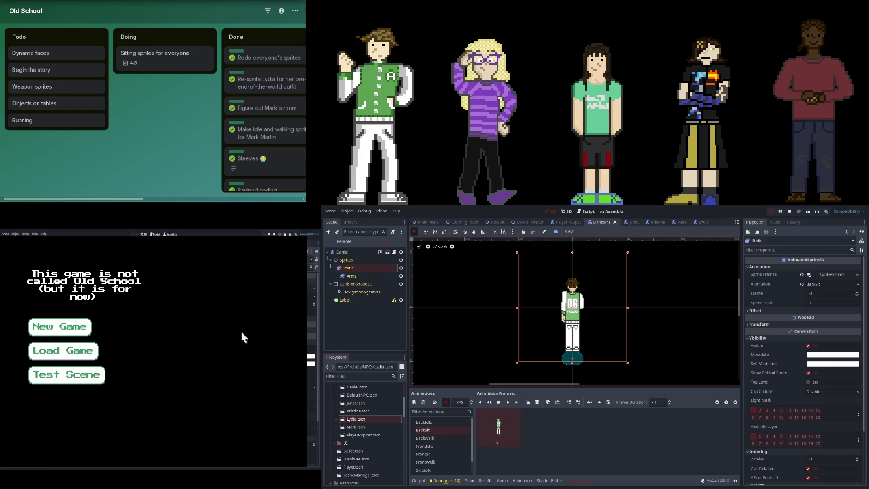
Start the game's intro scene, then set both the Arms and Static sprites to SideSit
left_click(94, 358)
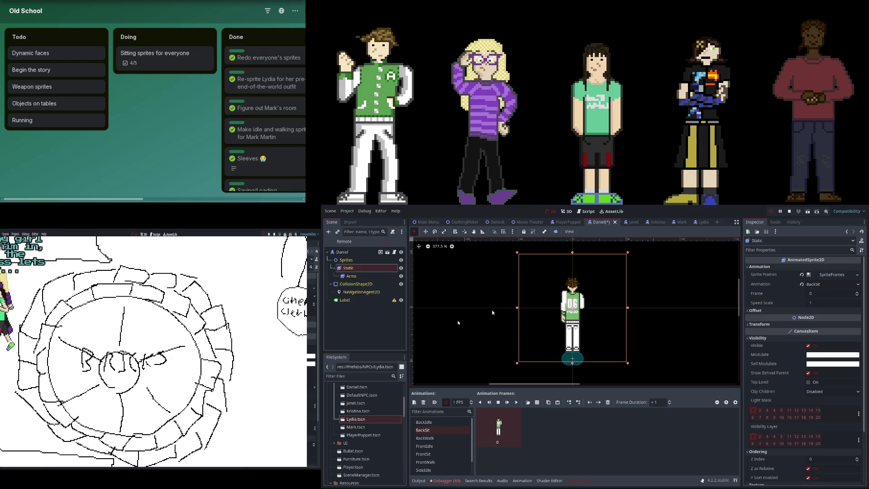
scroll(536, 325, "up", 1)
scroll(510, 337, "up", 1)
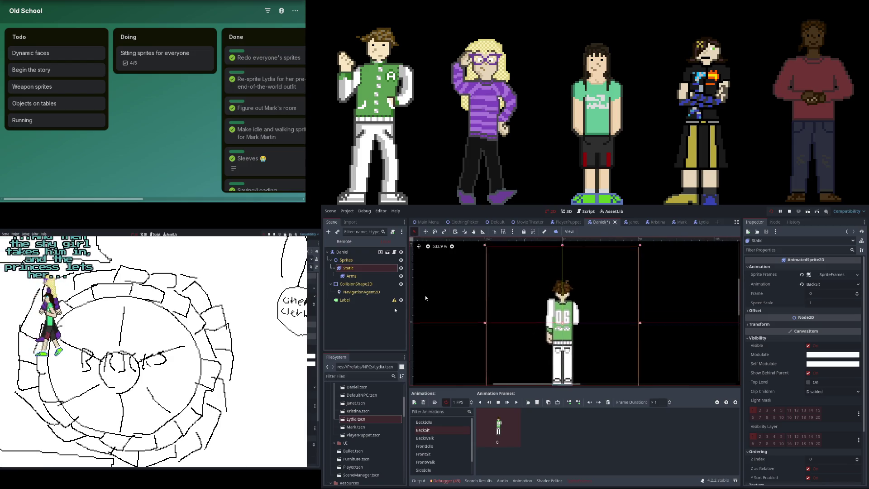
left_click(352, 276)
scroll(504, 352, "up", 1)
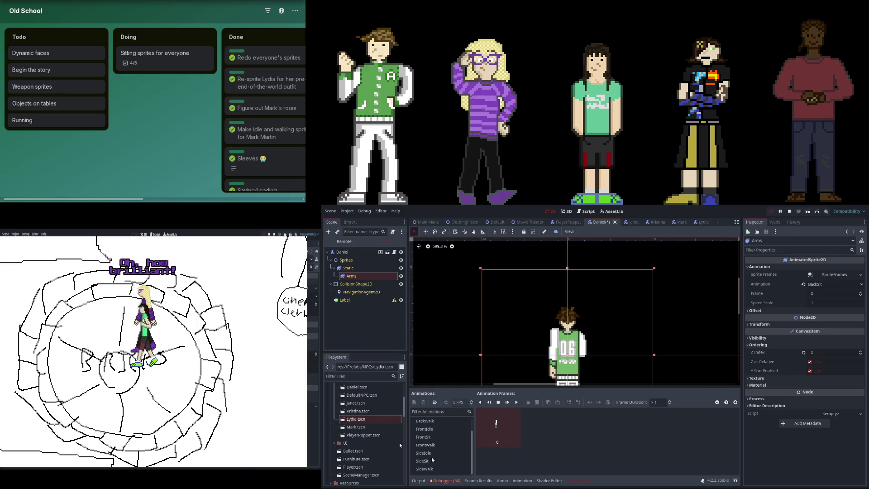
scroll(441, 453, "down", 1)
left_click(423, 461)
left_click(381, 268)
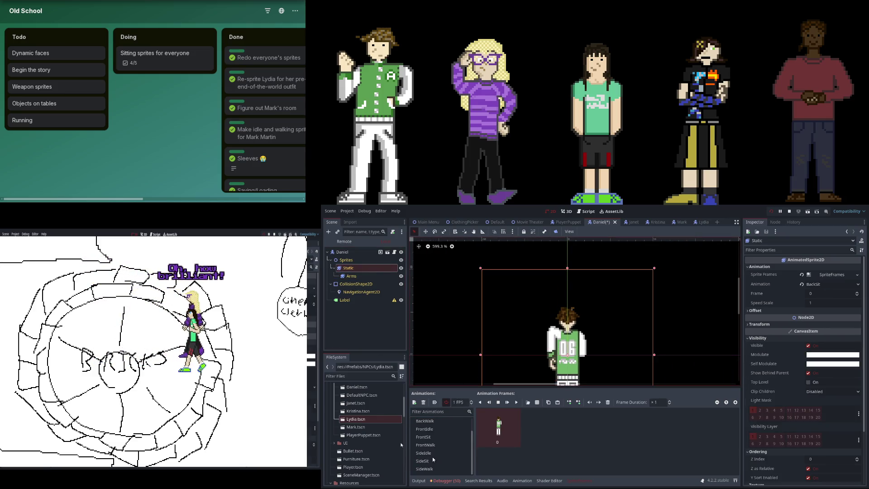
left_click(431, 462)
scroll(526, 338, "down", 1)
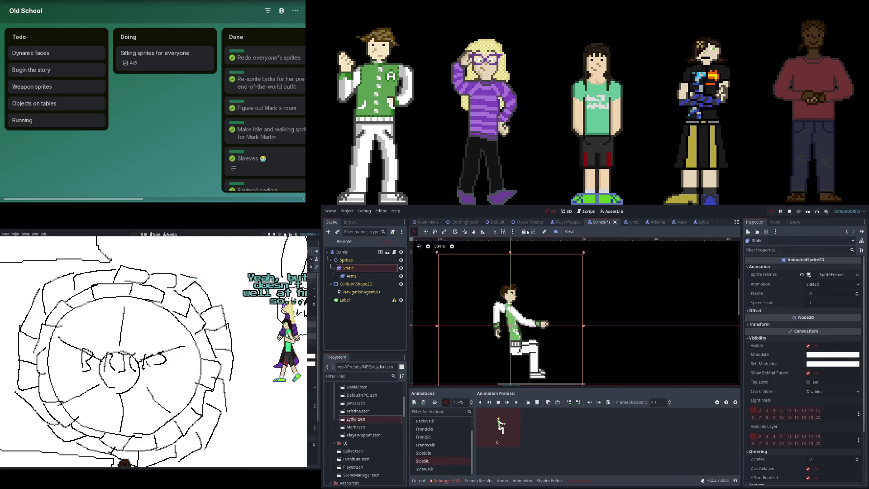
key("ctrl+F3")
Change line 219's velocity.x check in NPC.gd to '< 0'
scroll(440, 289, "down", 3)
scroll(440, 291, "up", 3)
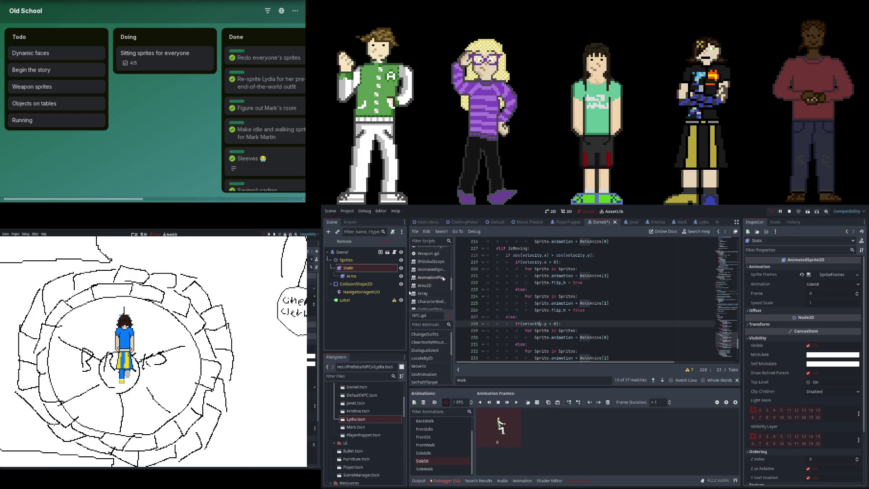
scroll(440, 281, "down", 1)
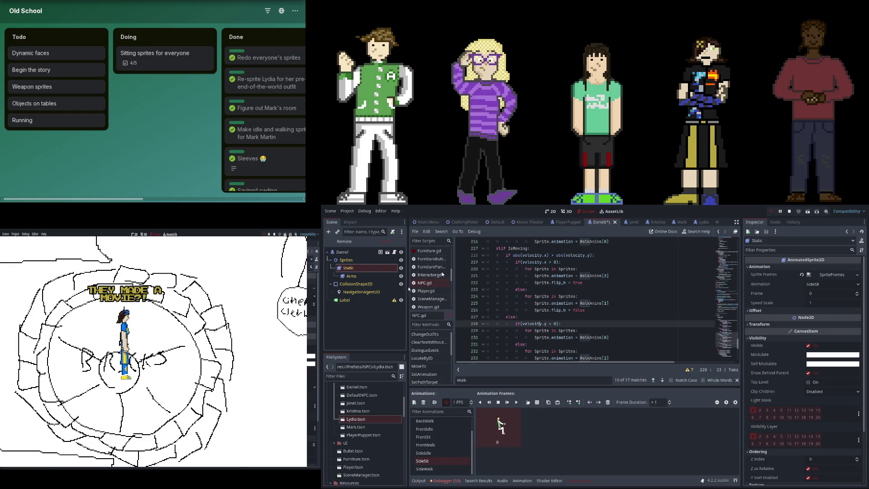
scroll(417, 290, "up", 5)
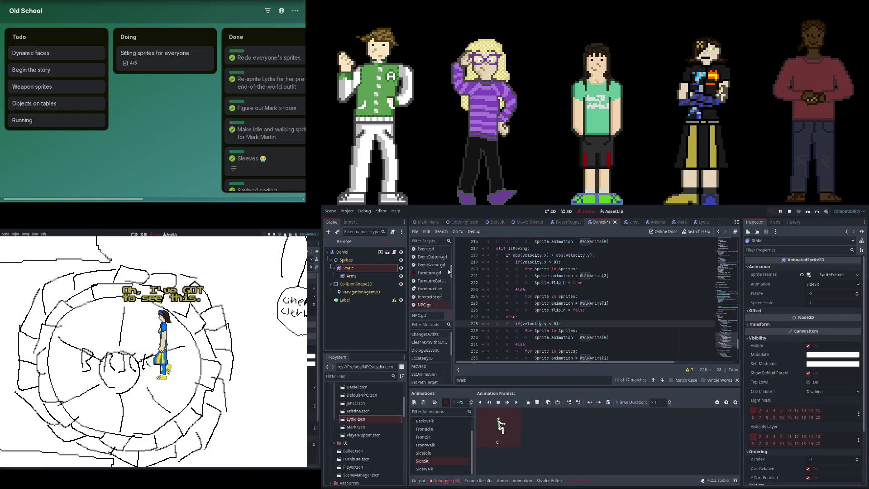
left_click_drag(450, 258, 450, 273)
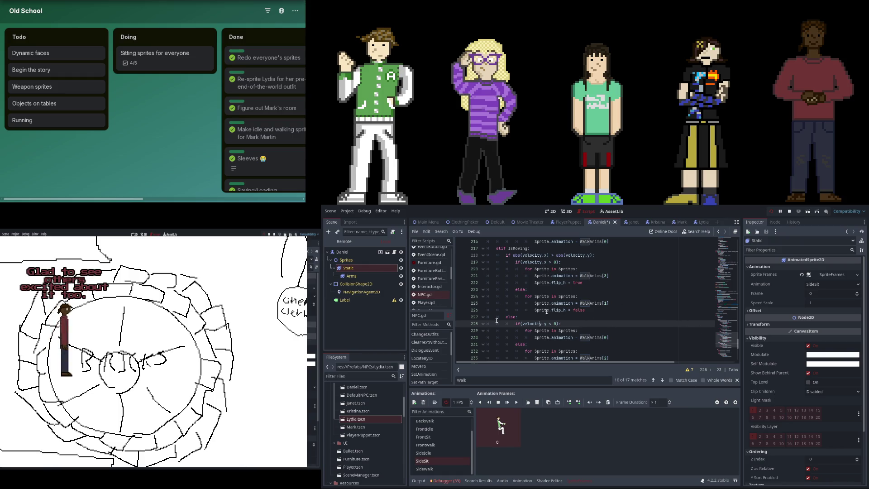
left_click(551, 262)
key("BackSpace")
type("<")
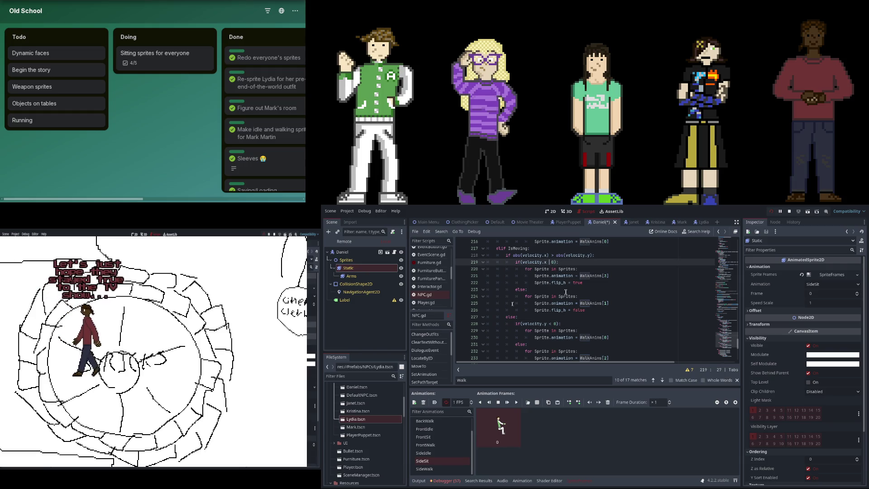
Change line 202's relative_path_position.x check to '< 0', save NPC.gd, and stop the game
key("Up")
key("Up")
key("Up")
key("Up")
key("Up")
key("Up")
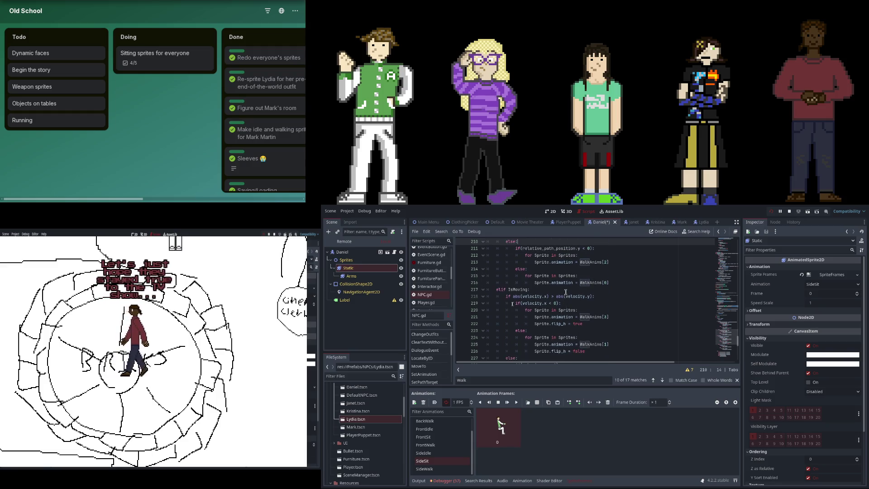
key("Up")
key("Up")
key("Up")
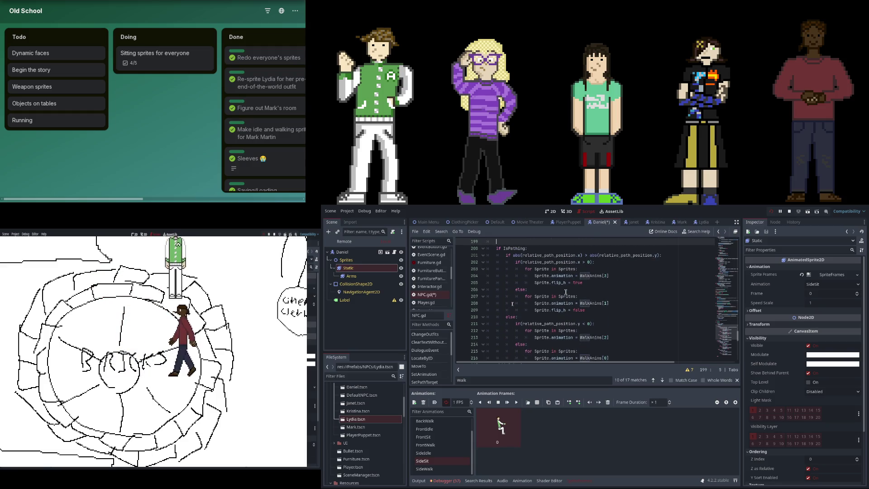
key("Down")
key("Down")
key("Down")
key("End")
key("Left")
key("Left")
key("Left")
key("BackSpace")
key("BackSpace")
type("<")
key("ctrl+s")
scroll(430, 286, "down", 2)
scroll(436, 292, "up", 1)
key("F8")
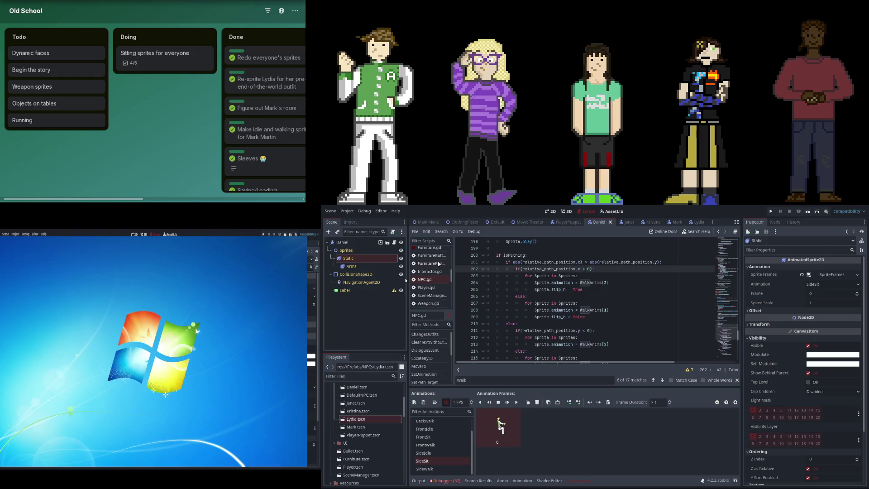
Glance at Player.gd, NPC.gd and the Daniel scene, settling on the PlayerPuppet scene
left_click(432, 282)
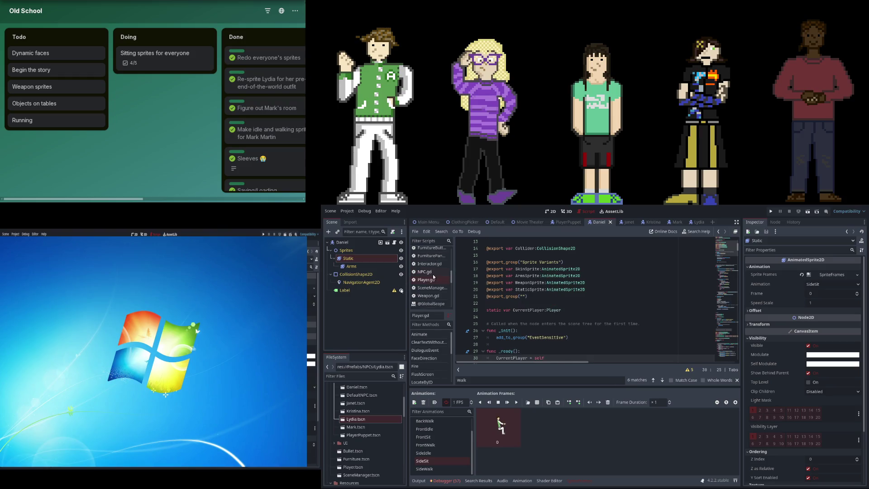
left_click(430, 273)
left_click(567, 222)
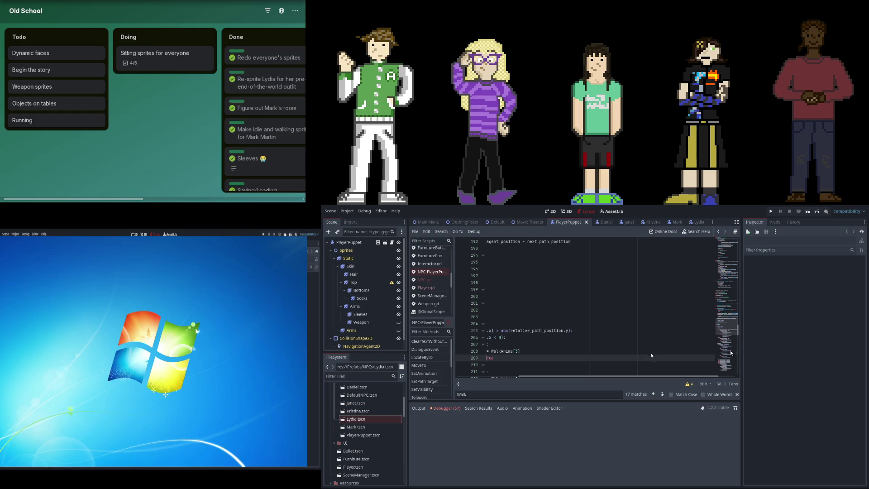
left_click(606, 222)
left_click(567, 222)
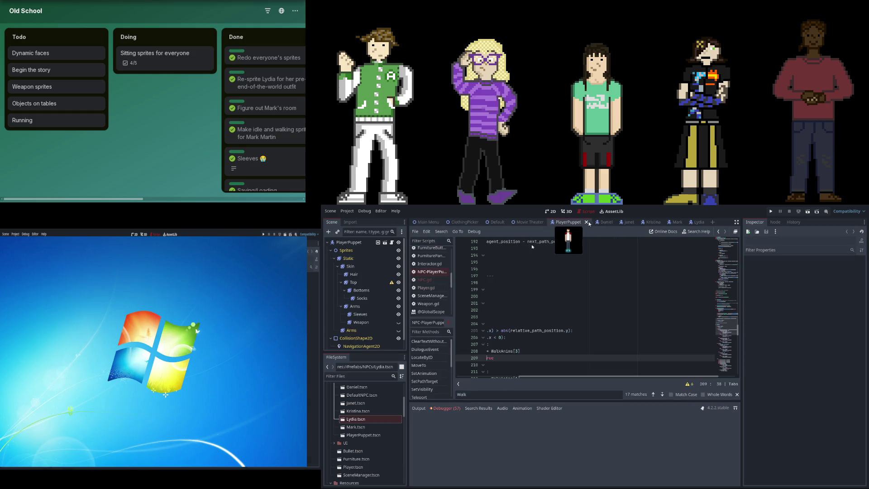
Review the x comparisons on lines 206 and 223 of the PlayerPuppet script, then start a new game
left_click_drag(540, 379, 479, 379)
scroll(567, 340, "down", 2)
left_click(578, 297)
scroll(573, 323, "down", 3)
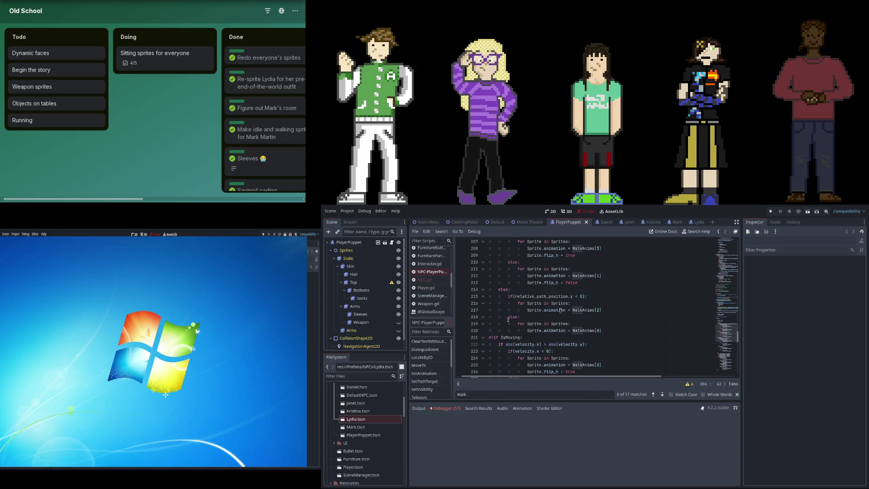
scroll(575, 343, "down", 4)
left_click(544, 269)
scroll(526, 299, "up", 6)
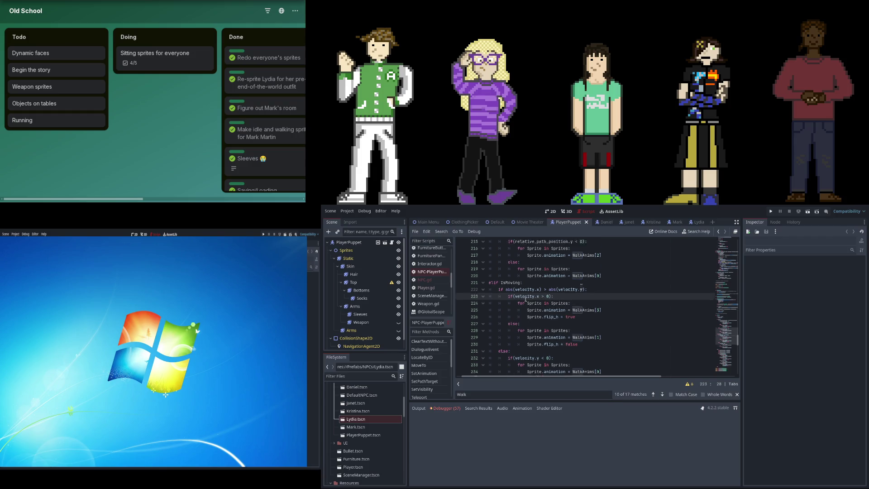
scroll(491, 337, "down", 7)
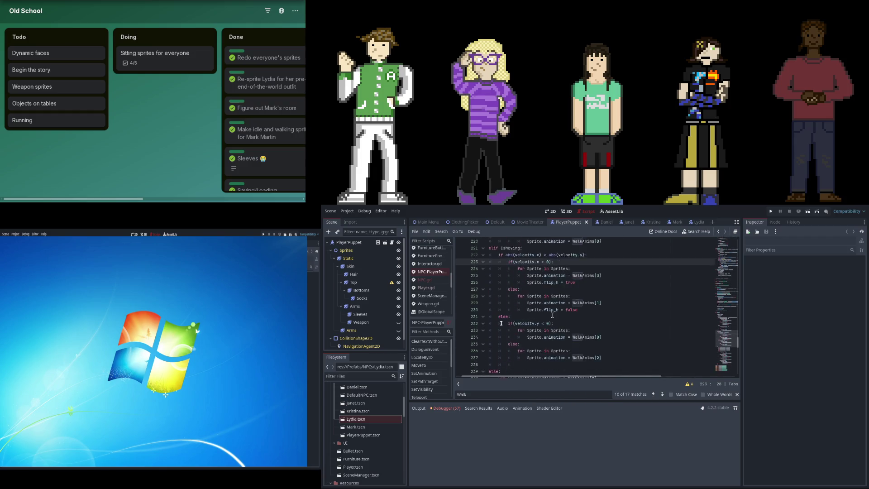
scroll(569, 272, "up", 2)
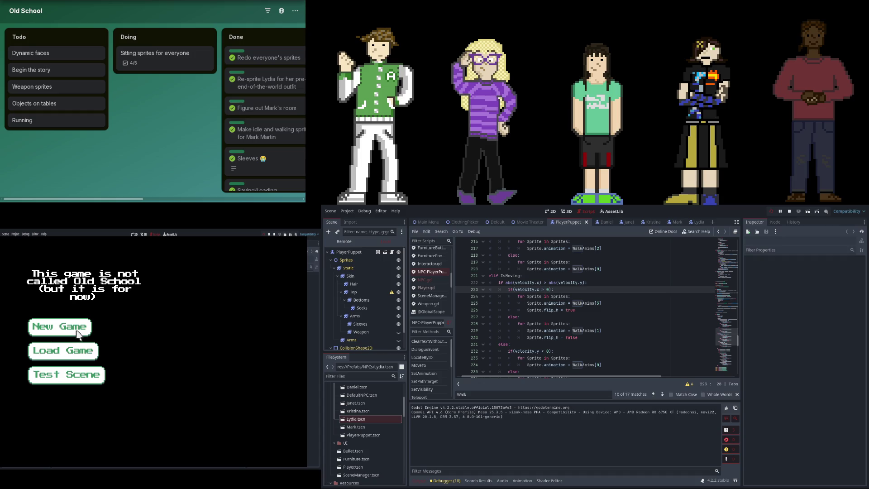
left_click(80, 328)
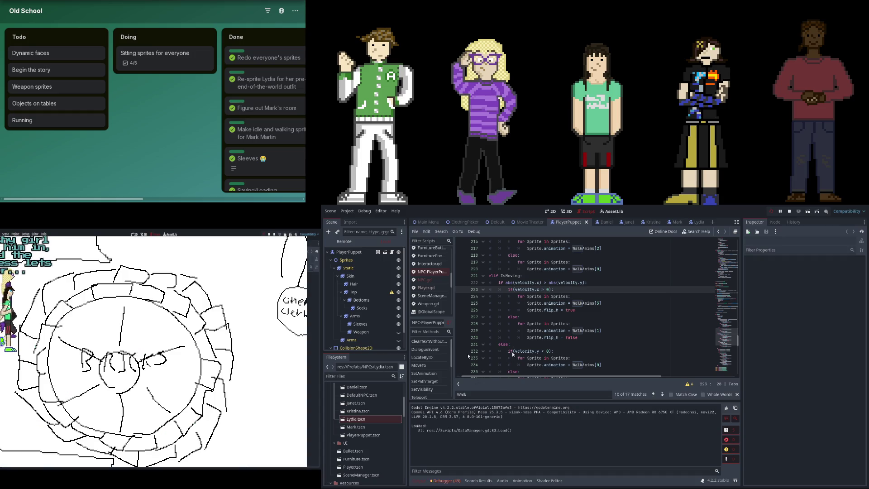
Scroll through the PlayerPuppet script around line 227 while the intro cutscene plays
left_click(510, 317)
scroll(506, 312, "up", 1)
scroll(507, 312, "up", 3)
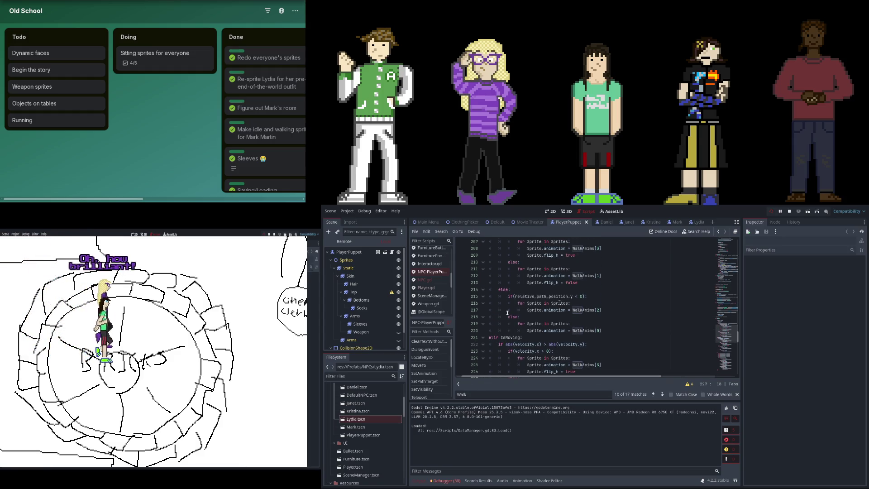
scroll(652, 349, "down", 15)
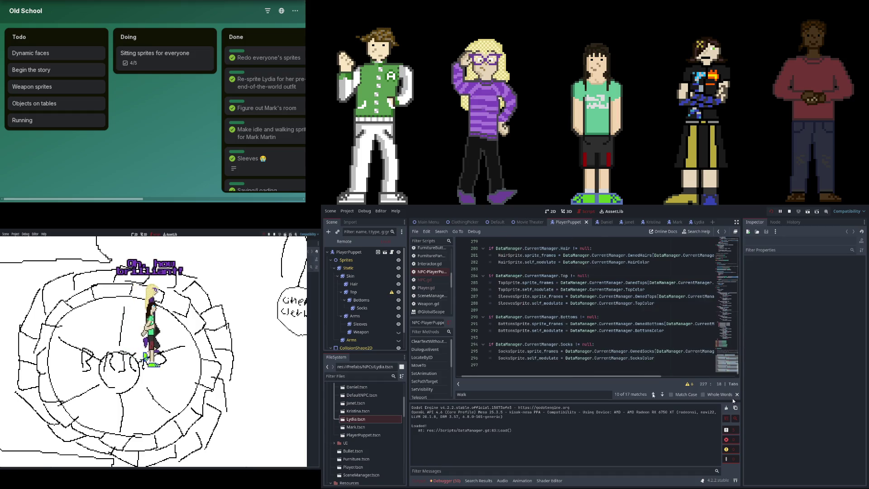
scroll(649, 357, "up", 8)
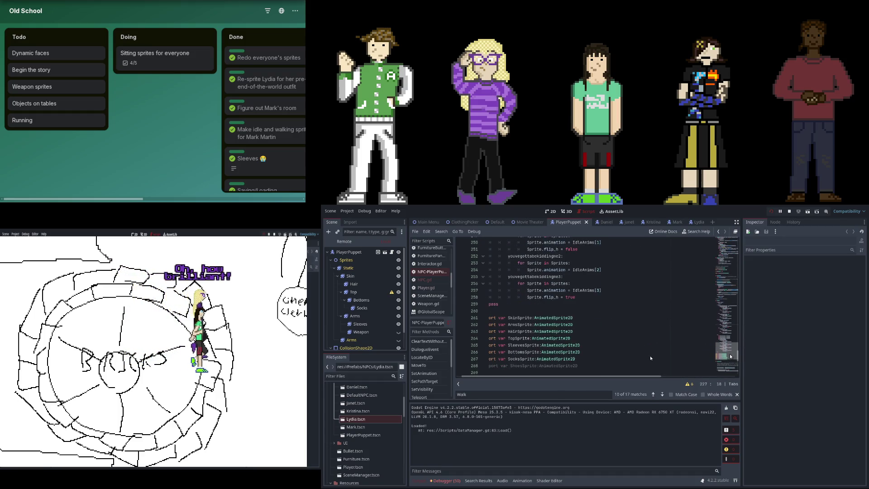
scroll(649, 352, "up", 4)
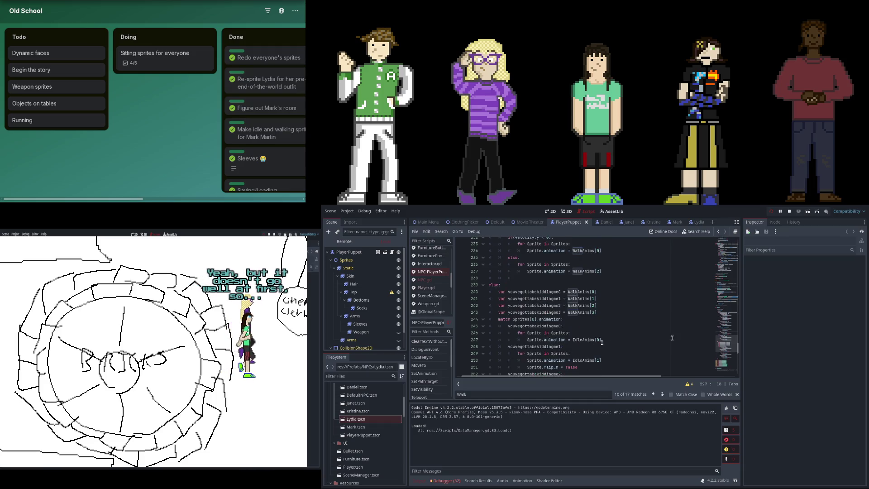